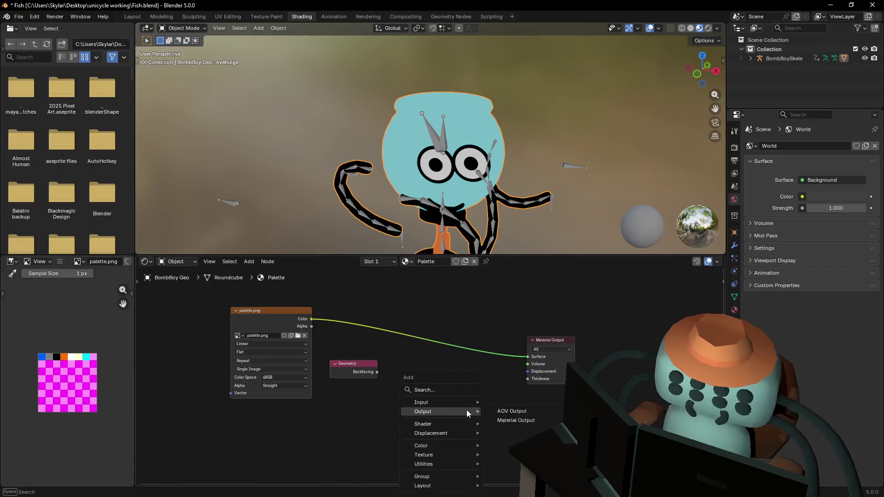
- Insert a Mix Shader on the palette link, add a Transparent BSDF, and wire Geometry Backfacing into Factor
key(Return)
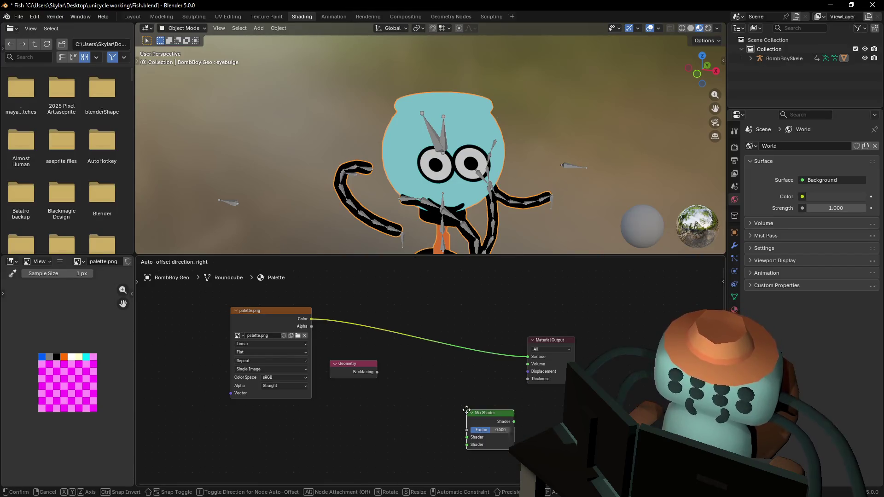
click(426, 336)
key(shift+a)
text(transp)
key(Return)
click(378, 444)
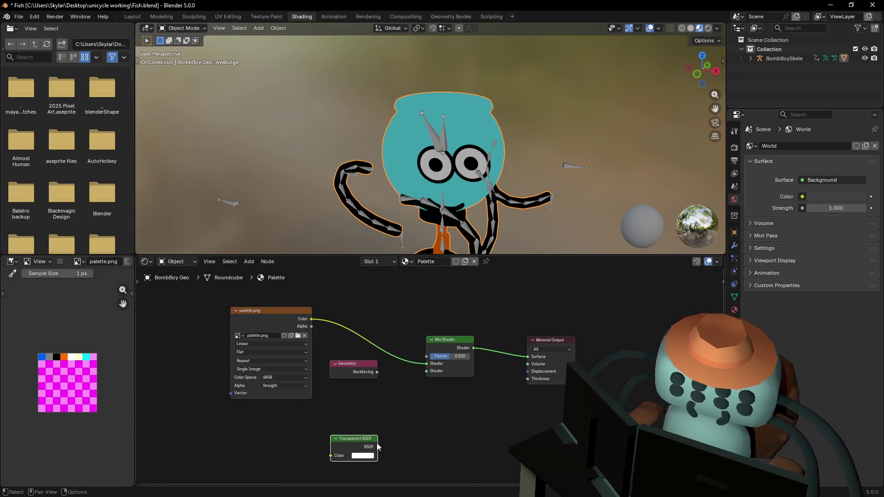
drag(375, 371, 390, 315)
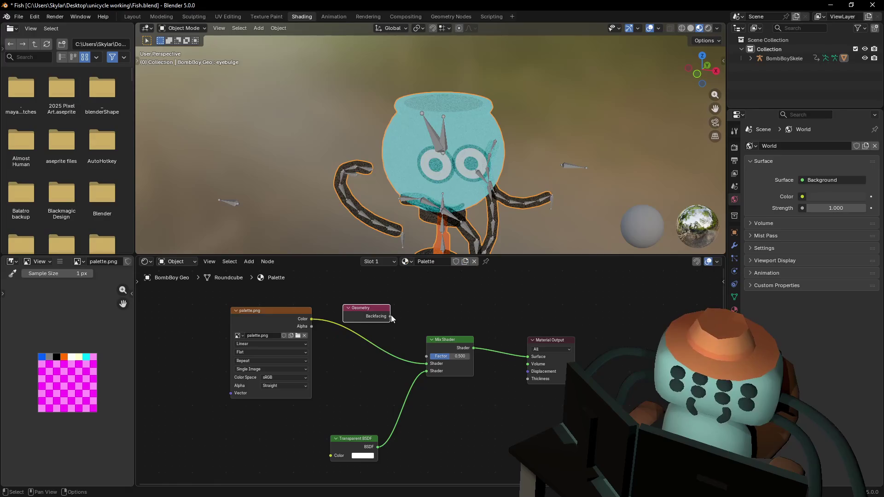
drag(442, 361, 442, 361)
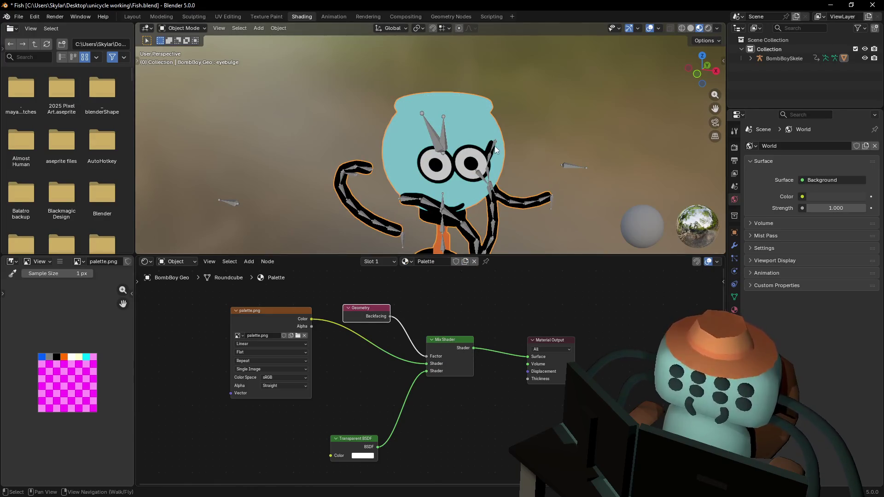
- Check the fishbowl's face, tidy the palette.png and Transparent BSDF node positions, and save Fish.blend
key(shift+grave)
key(w)
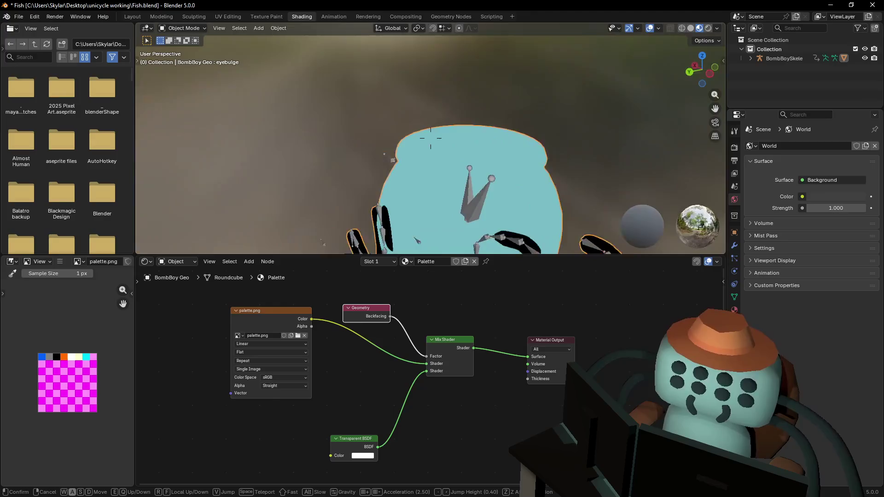
key(s)
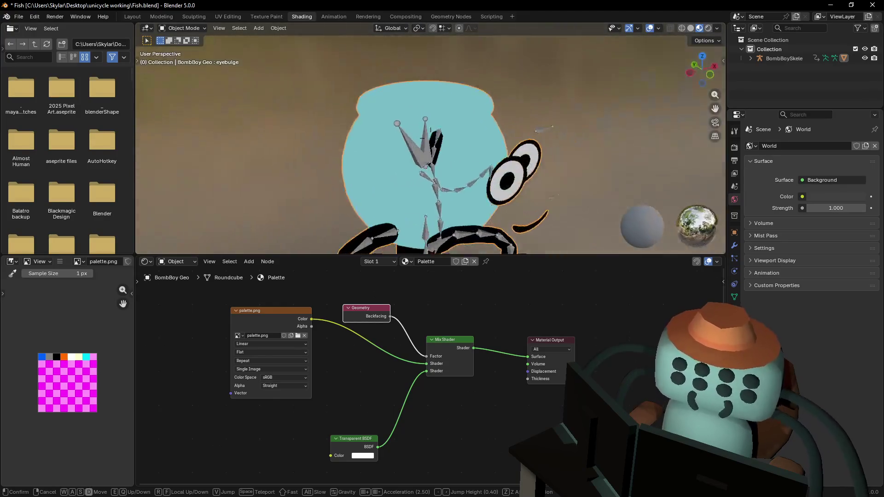
key(Return)
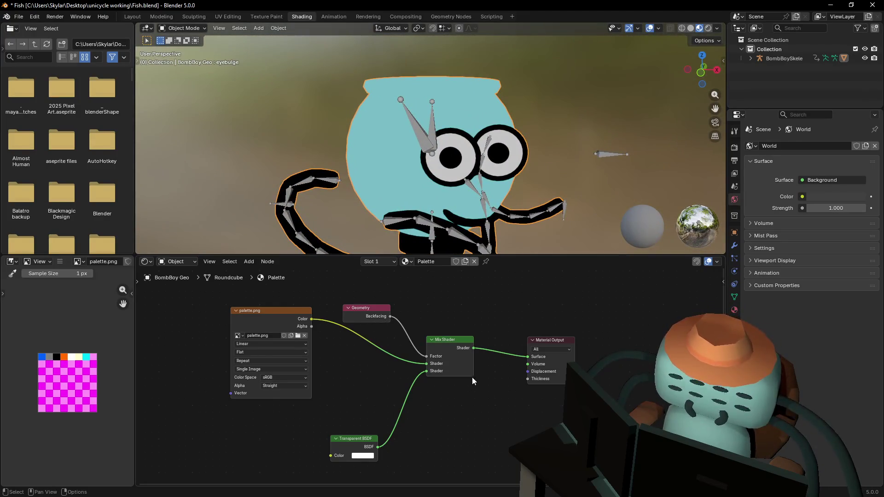
scroll(302, 361, up, 3)
scroll(303, 361, right, 3)
drag(253, 343, 241, 371)
scroll(241, 371, down, 3)
scroll(241, 371, left, 2)
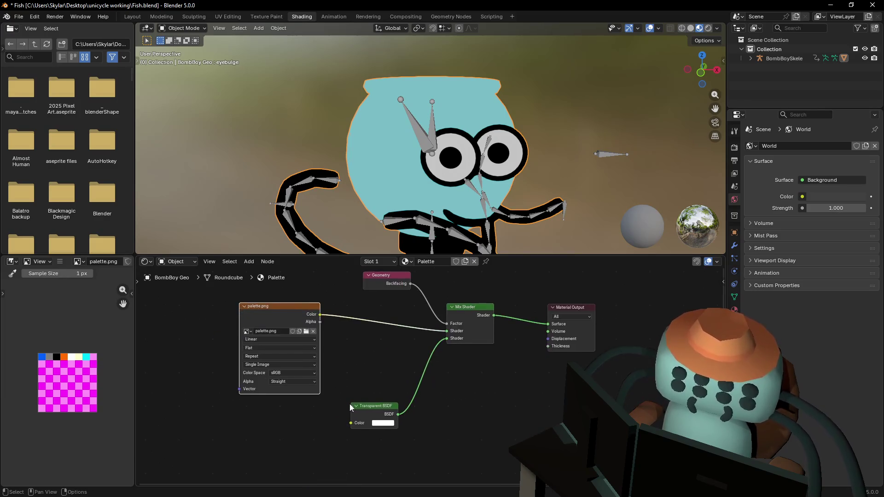
drag(398, 411, 385, 360)
scroll(385, 360, up, 3)
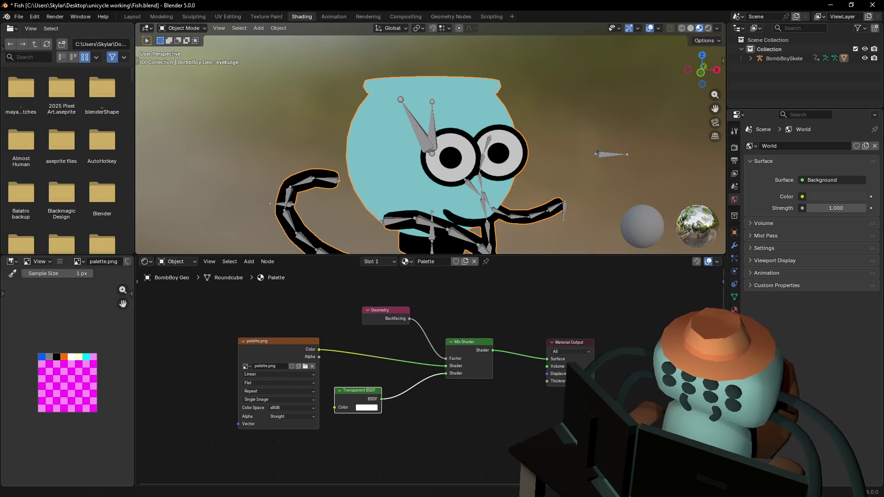
scroll(435, 421, right, 2)
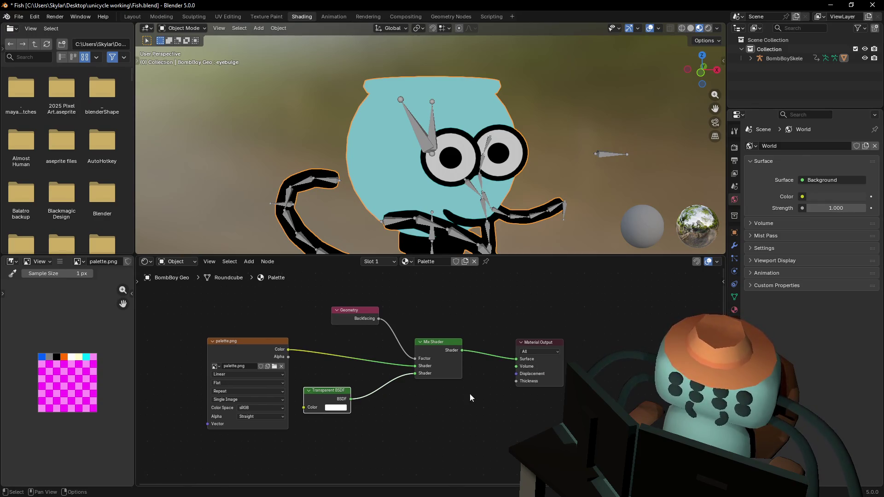
key(ctrl+s)
- Switch to the Layout workspace and inspect the rigged fishbowl body mesh
click(132, 17)
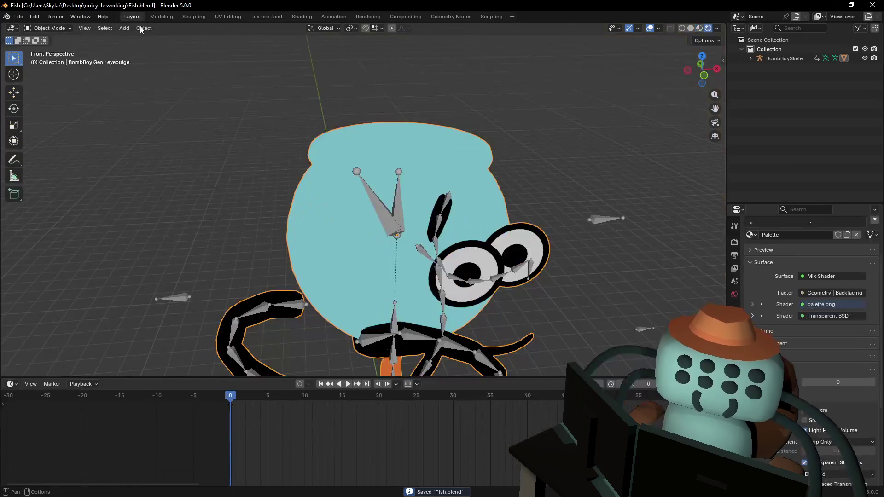
drag(502, 182, 425, 134)
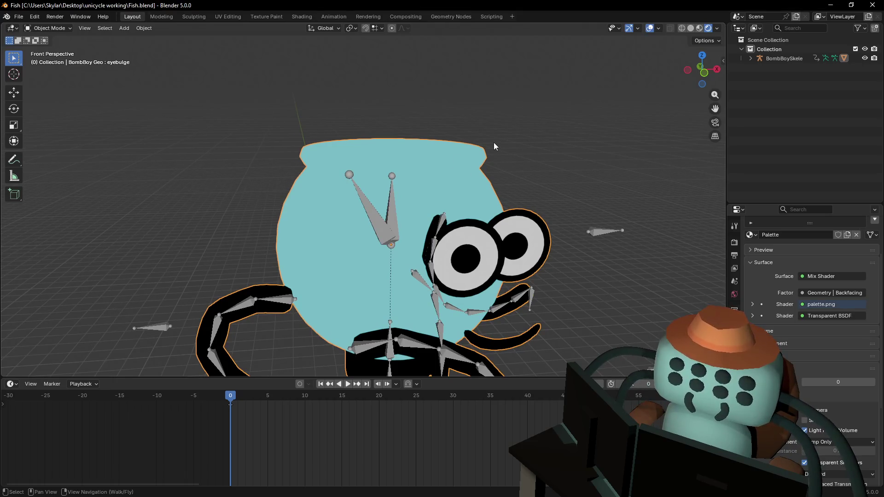
key(Tab)
key(Tab)
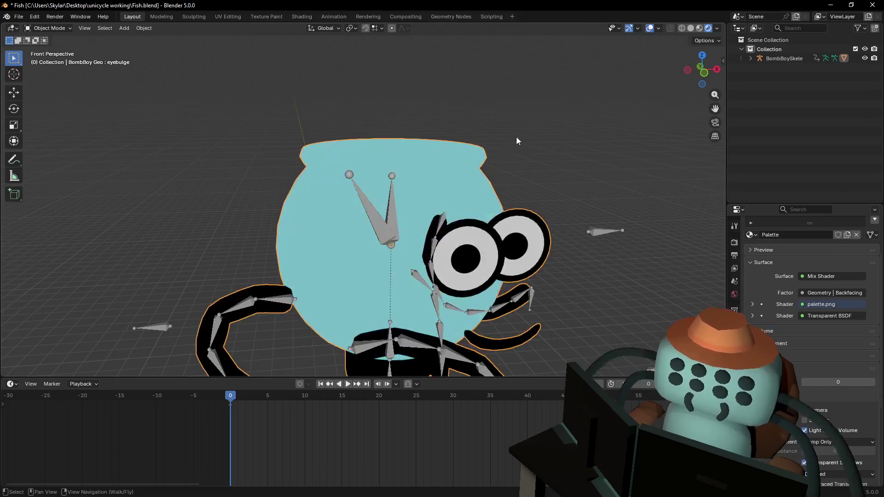
key(Tab)
key(shift+grave)
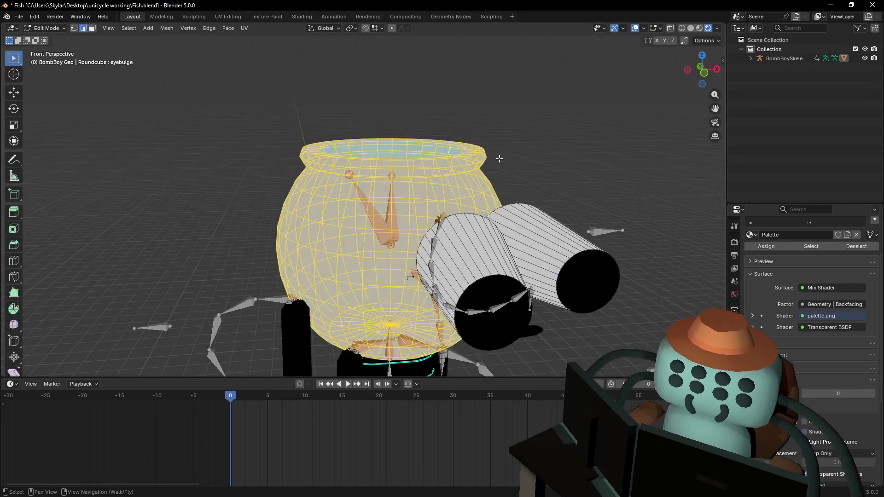
click(497, 153)
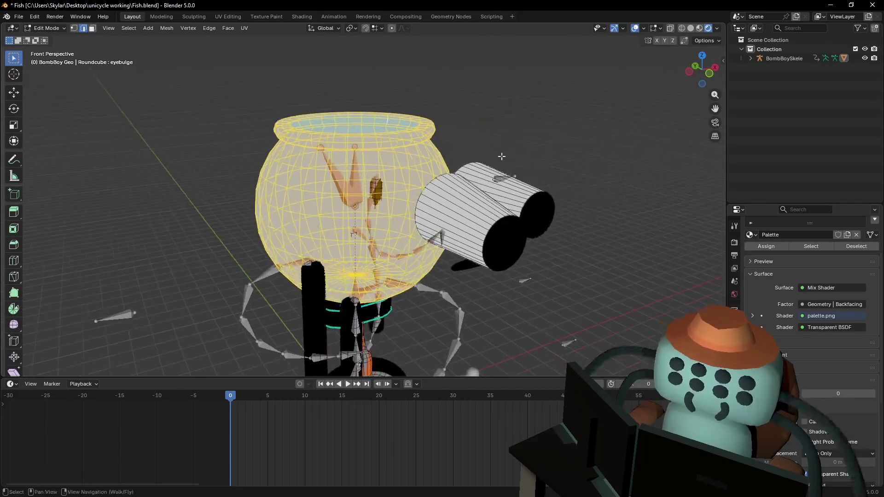
- Preview the LidTop shape key, then make Basis active and return to editing the mesh
click(734, 322)
click(773, 300)
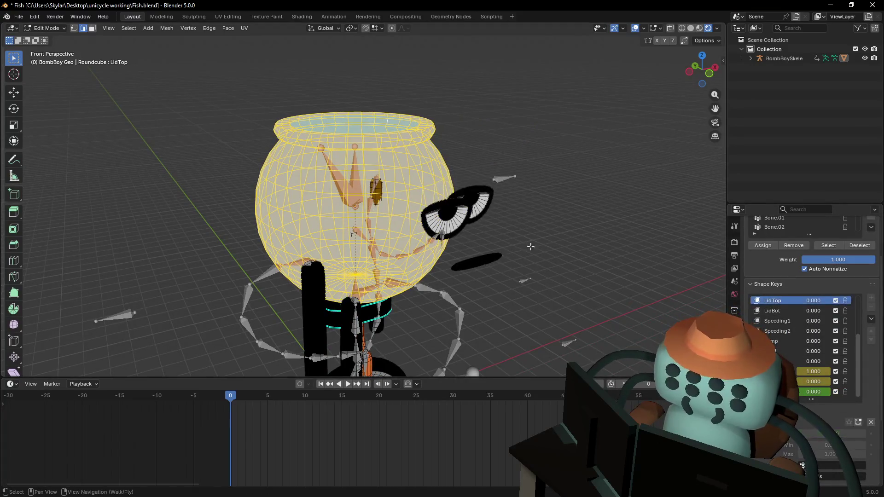
key(Tab)
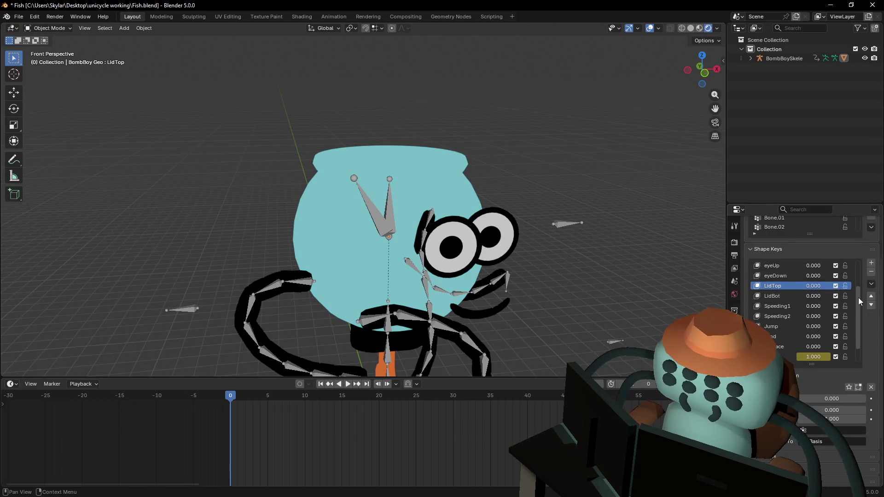
drag(858, 304, 864, 267)
click(783, 264)
key(Tab)
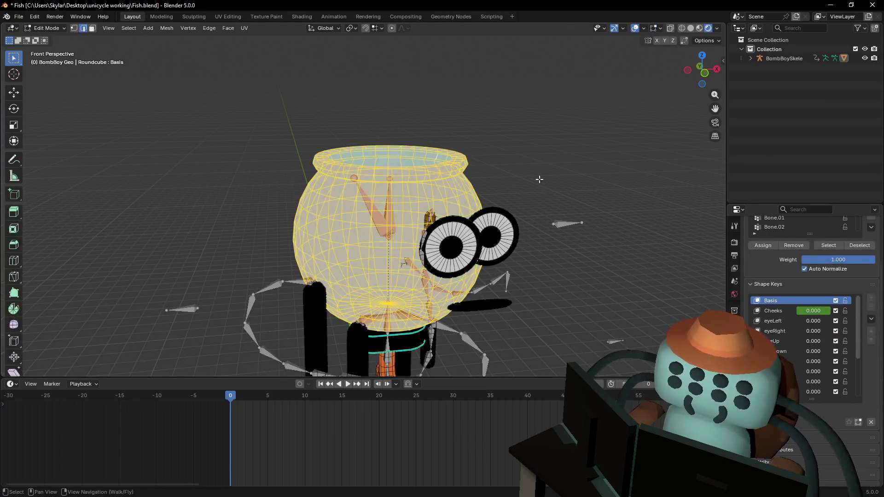
key(shift+grave)
key(w)
click(364, 197)
key(shift+grave)
key(s)
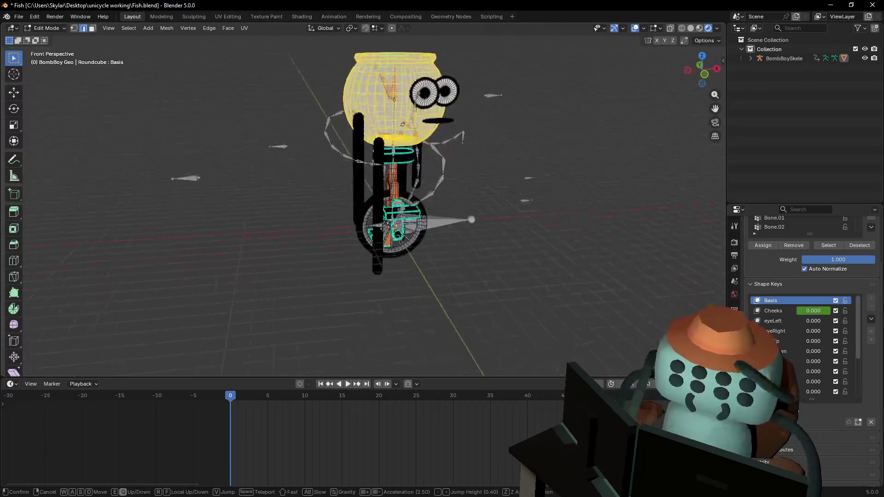
key(Return)
- Add a plane inside the body mesh and raise it 1.5267 m along Z
key(Tab)
key(shift+a)
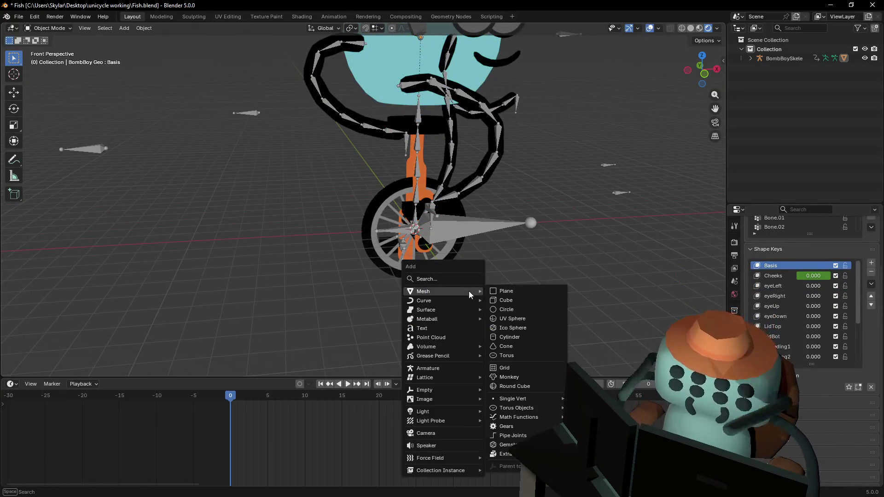
key(Escape)
key(Tab)
key(shift+a)
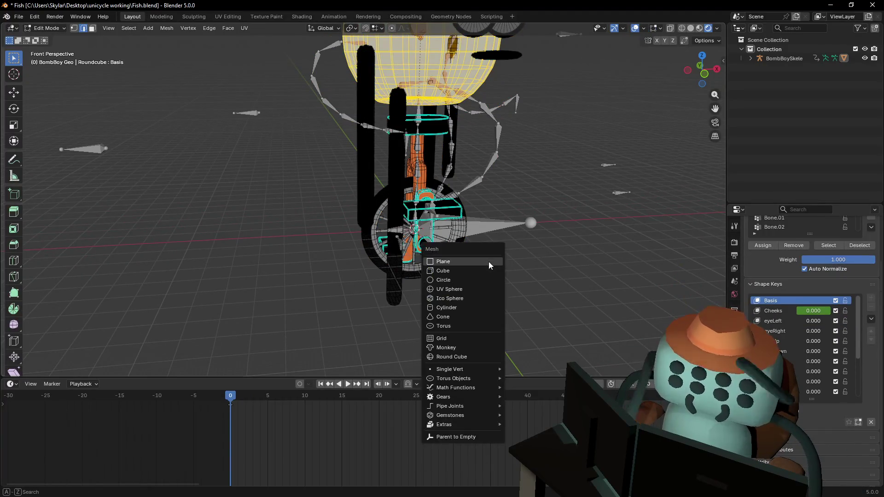
click(478, 261)
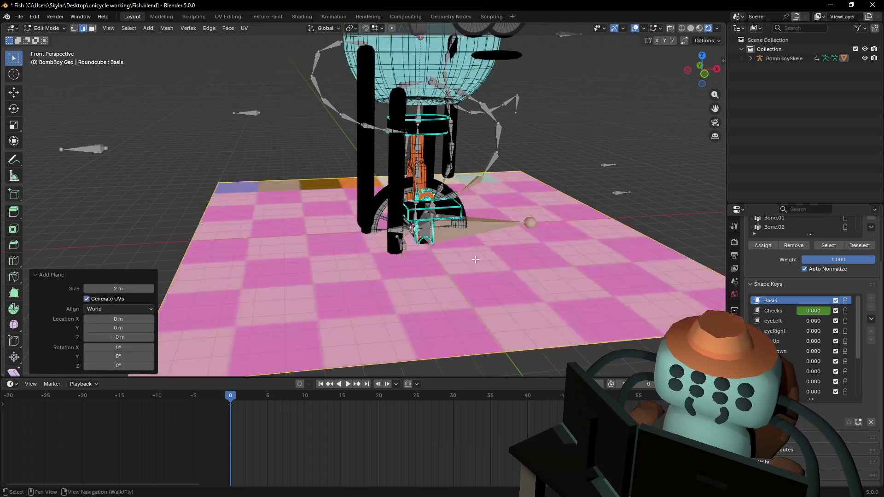
key(g)
key(z)
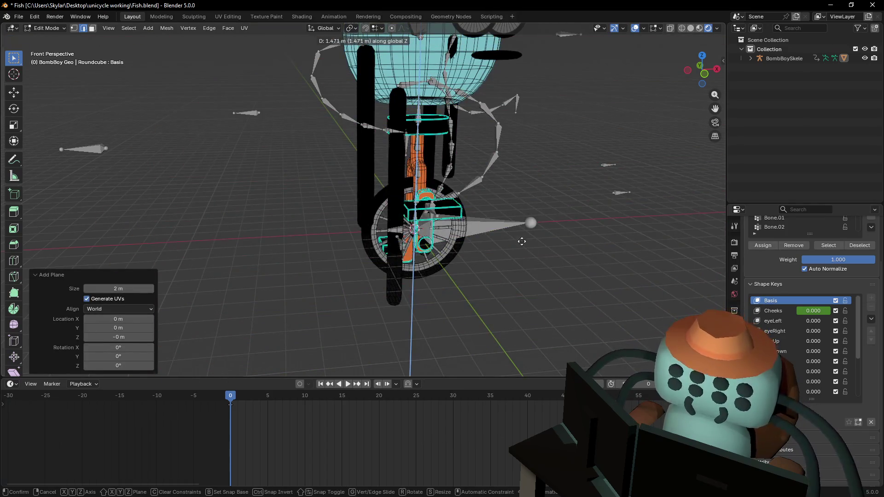
click(522, 245)
- Stand the plane upright at 90° on X and scale it to 0.160
scroll(553, 186, down, 8)
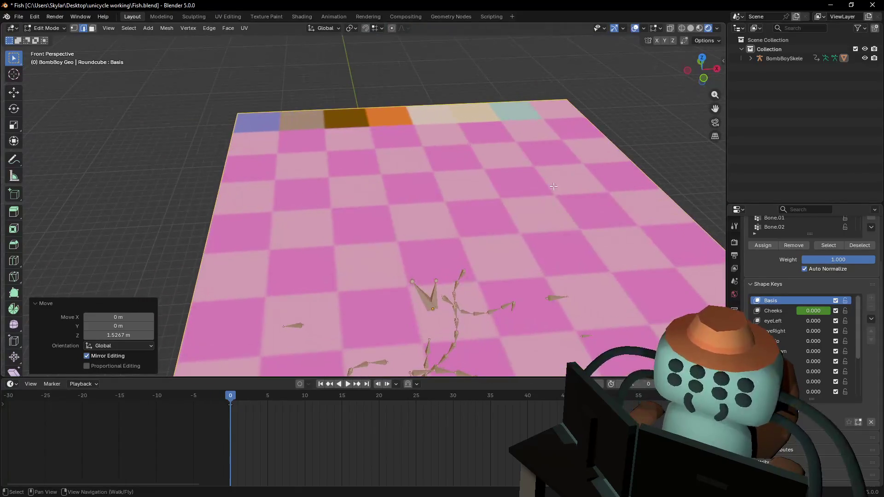
scroll(554, 185, down, 5)
text(r)
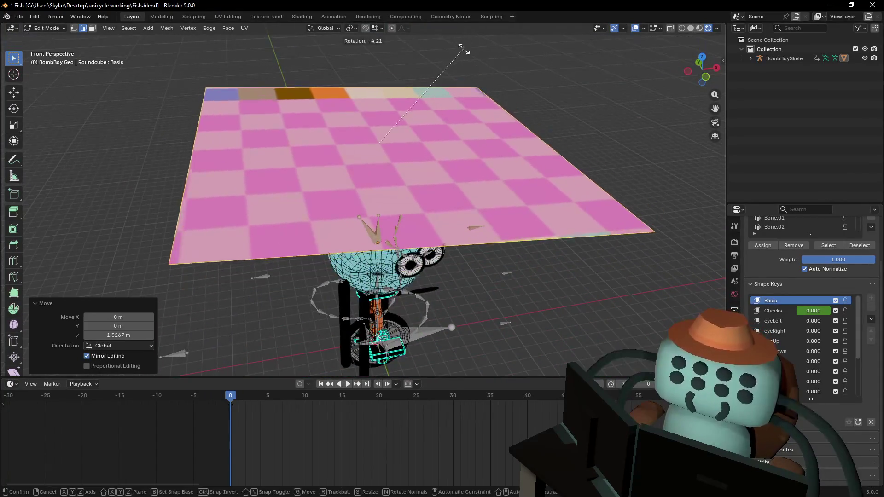
text(x90)
key(Return)
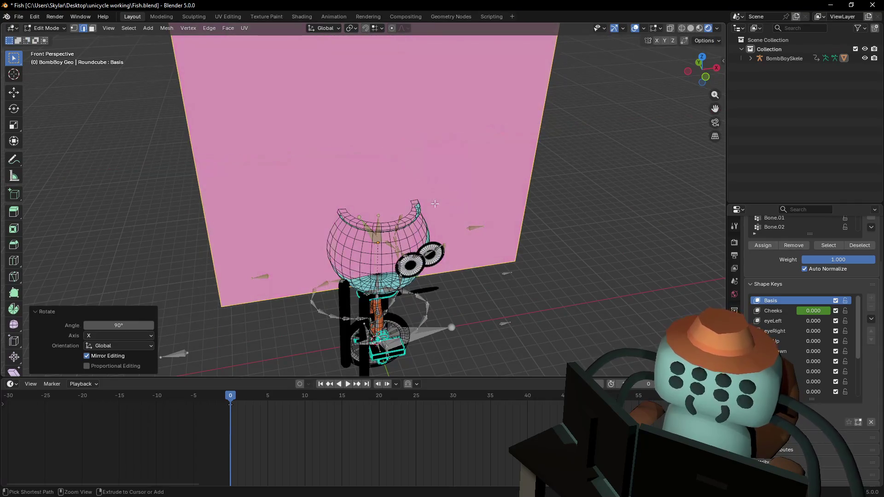
key(s)
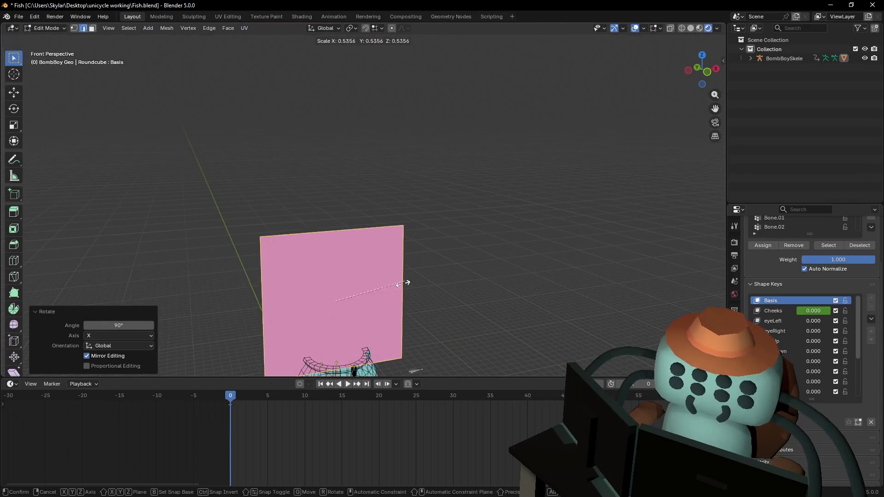
click(354, 310)
scroll(350, 230, up, 4)
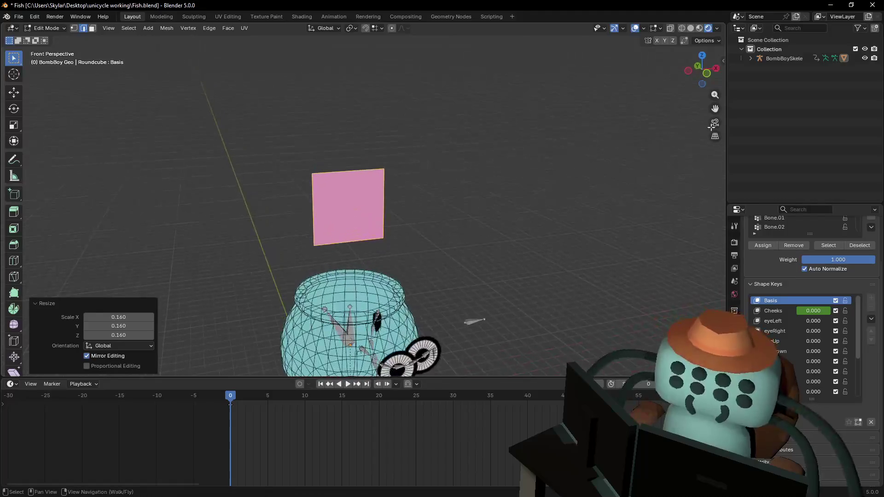
click(710, 72)
- Loop-cut the plane with one centred horizontal cut and three evenly spaced vertical cuts
scroll(490, 250, up, 2)
scroll(422, 142, up, 1)
scroll(432, 211, right, 2)
key(ctrl+r)
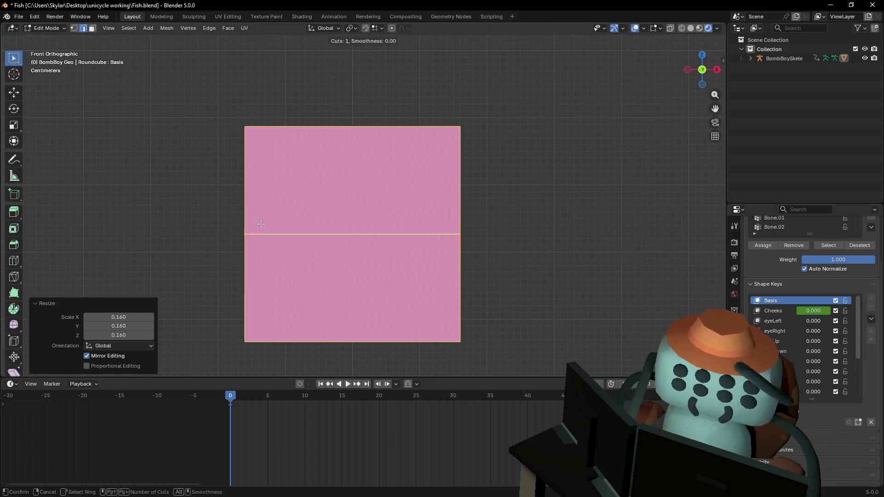
click(257, 225)
right_click(258, 225)
key(ctrl+r)
scroll(352, 135, up, 1)
scroll(352, 134, up, 1)
click(352, 134)
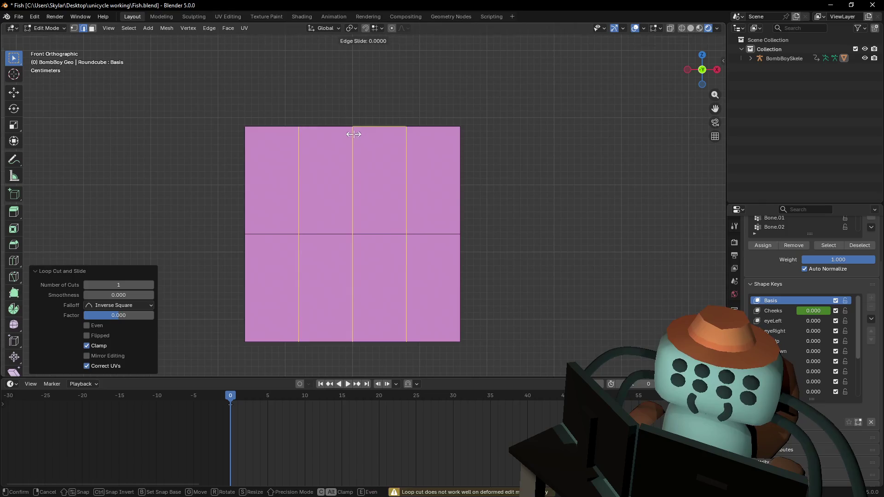
right_click(353, 138)
- Shift the middle vertical edge loop about 0.0356 m left on X, then select the top-right vertex
scroll(354, 211, left, 1)
alt+click(364, 225)
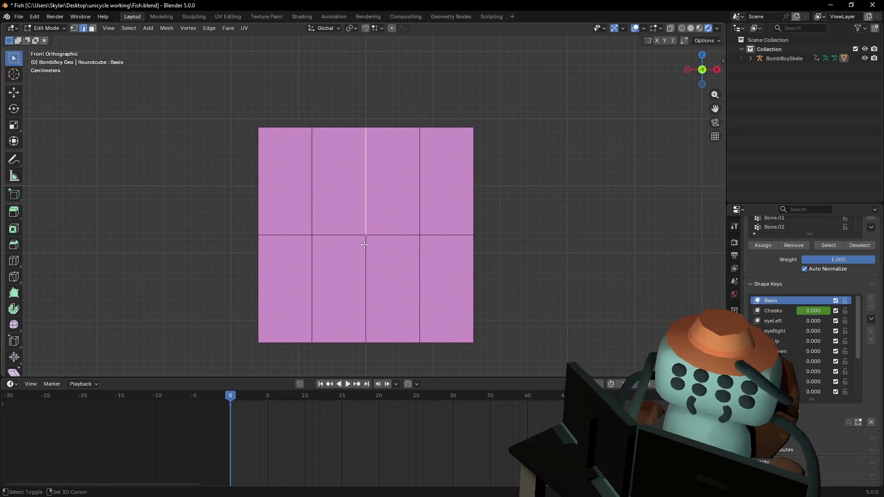
key(g)
key(x)
click(422, 196)
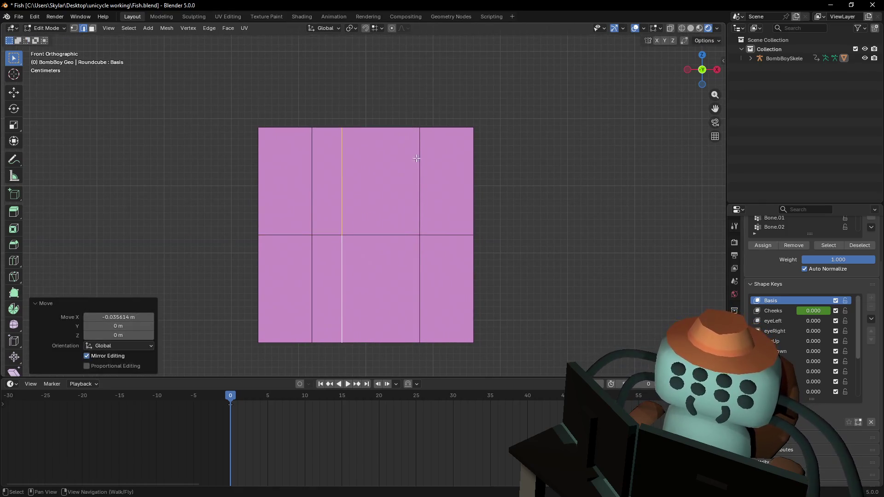
key(1)
click(475, 132)
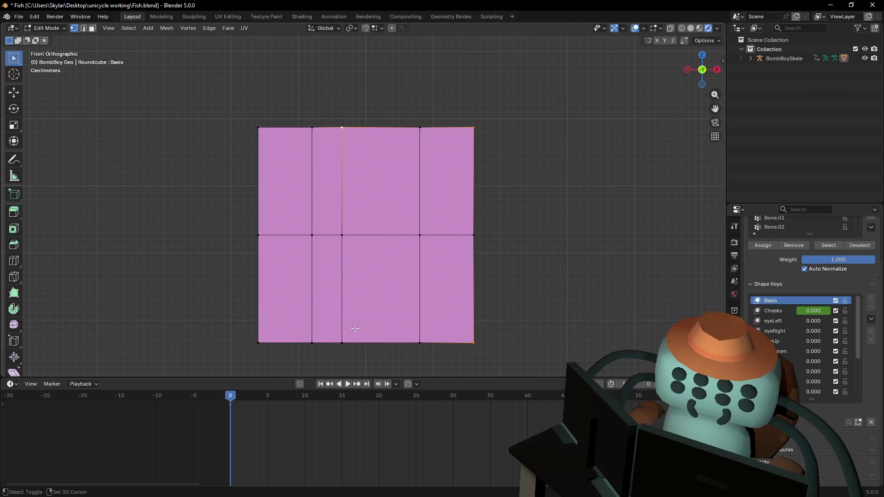
- Shrink the corner vertices, scale the whole mesh to 0.6, and squash it vertically
key(s)
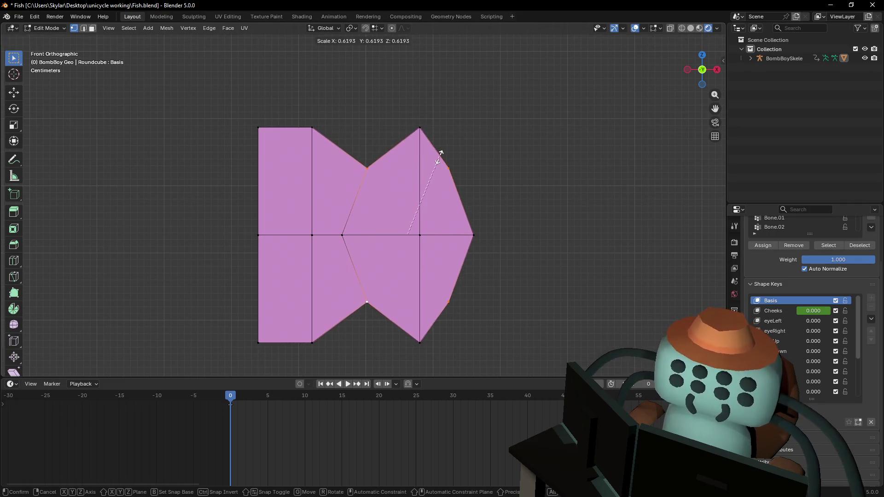
click(441, 156)
mouse_move(519, 73)
mouse_down()
mouse_move(446, 114)
mouse_move(231, 351)
mouse_up()
key(s)
click(460, 168)
key(s)
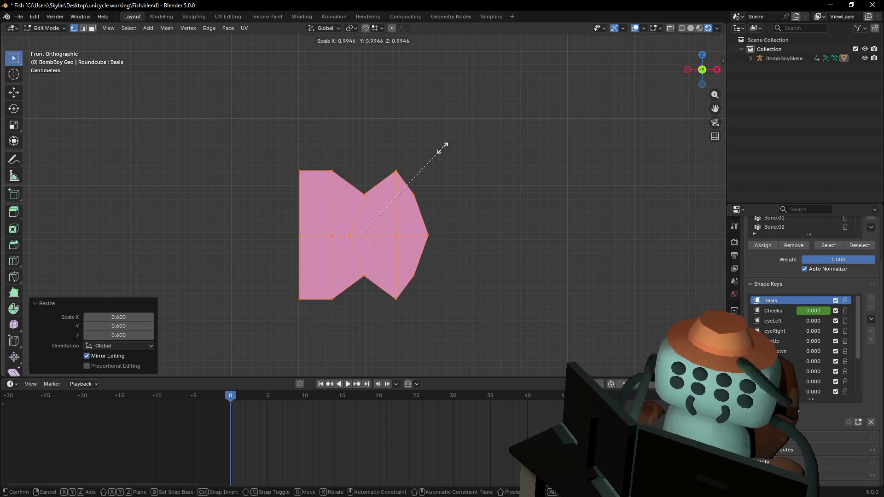
key(z)
click(416, 163)
- Move the left vertex column and the middle-left vertex right along X
drag(307, 305, 277, 177)
key(g)
key(x)
click(318, 227)
drag(322, 243, 297, 224)
key(g)
key(x)
click(331, 232)
- Scale the tail vertices to 0.708 and narrow the tail joint vertically
drag(349, 157, 300, 306)
drag(343, 148, 302, 314)
key(s)
click(406, 129)
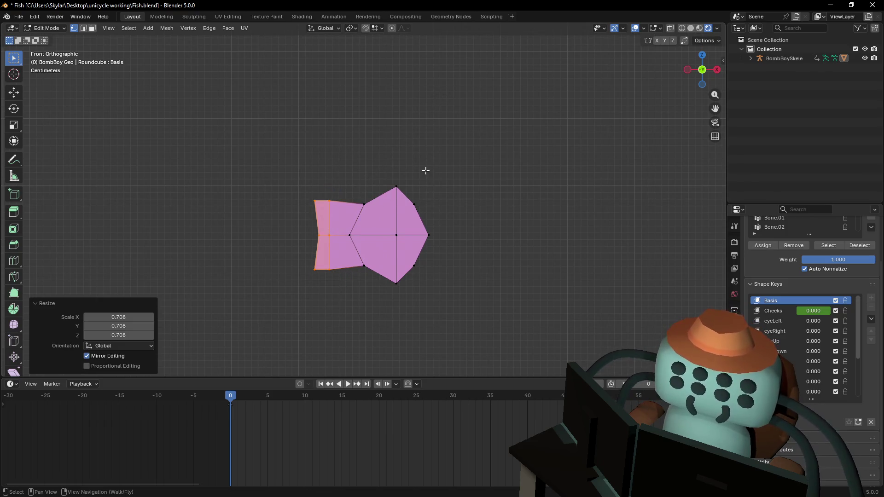
drag(371, 190, 345, 282)
key(s)
key(z)
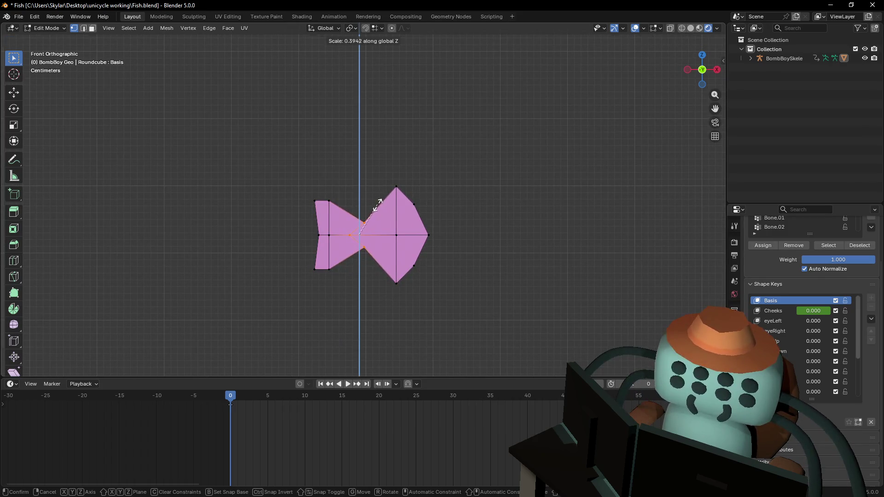
click(359, 219)
- Add a centred loop cut through the front body, make it taller, and squash the body to 0.711
key(ctrl+r)
click(373, 206)
right_click(387, 206)
key(s)
key(z)
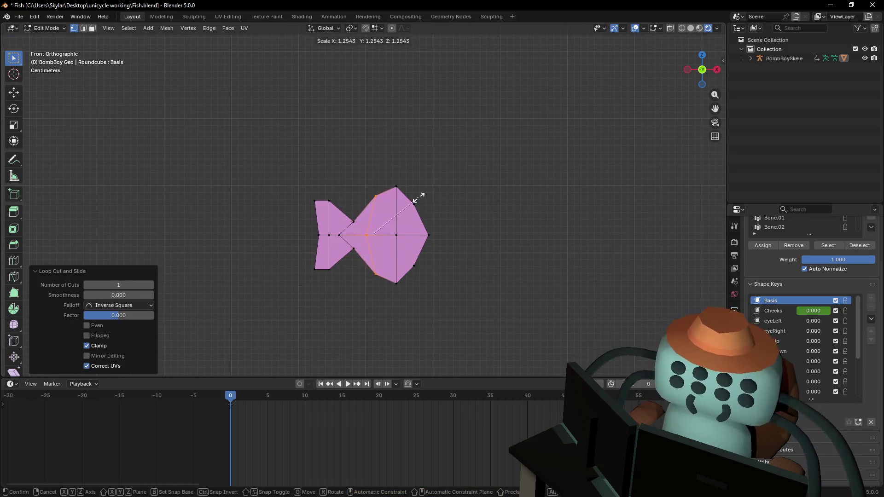
click(418, 191)
drag(483, 154, 360, 298)
key(s)
key(z)
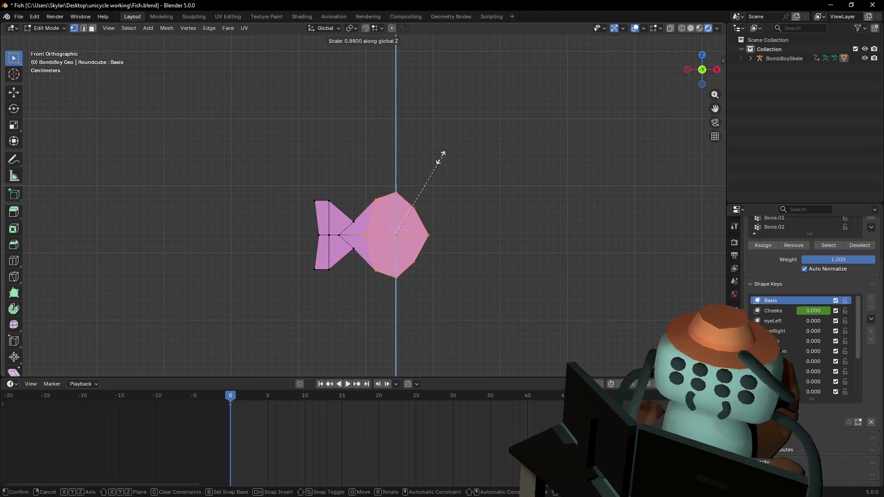
click(432, 172)
- Move a tail-joint vertex along X and spread the two tail-joint vertices apart
key(s)
key(x)
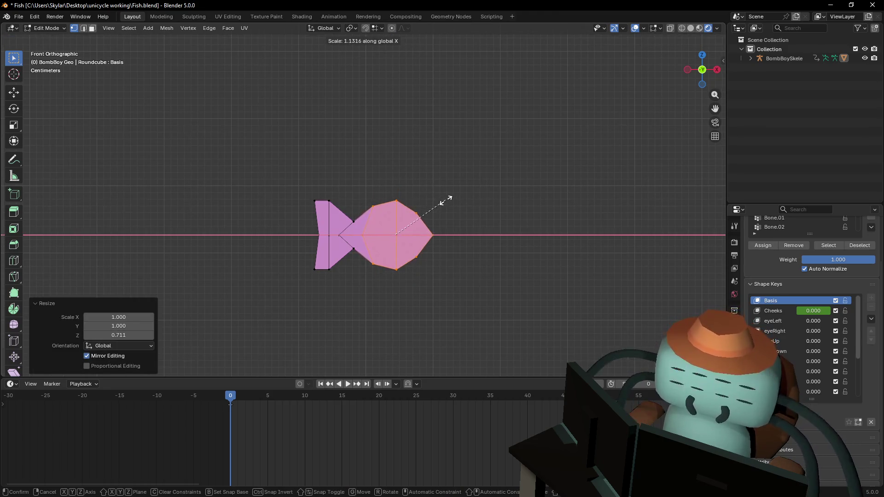
key(Escape)
click(344, 239)
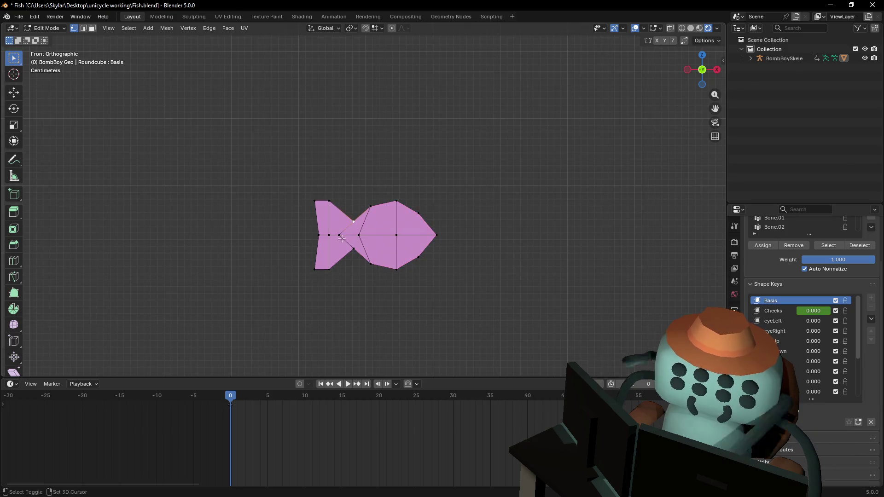
click(338, 236)
key(g)
key(x)
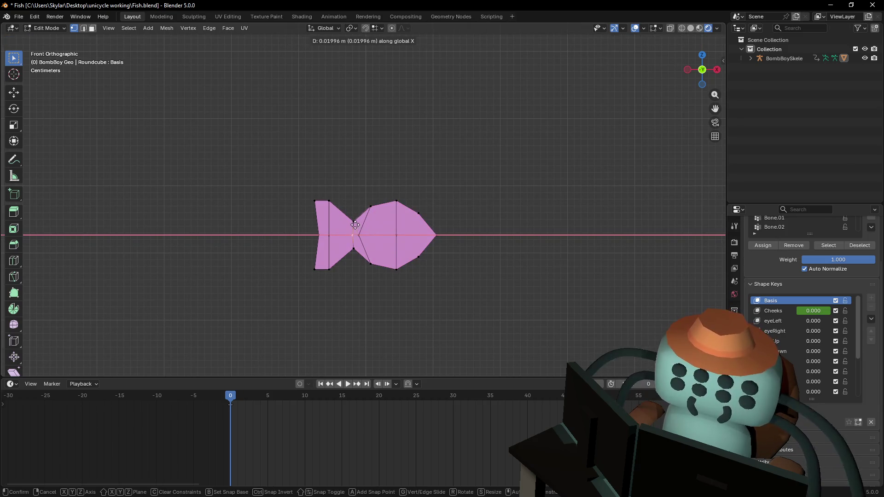
click(382, 237)
drag(354, 258, 354, 259)
key(s)
click(354, 228)
- Nudge the tail vertices right and add a tail loop cut scaled to 1.121
drag(301, 192, 345, 286)
key(g)
key(x)
click(351, 256)
key(ctrl+r)
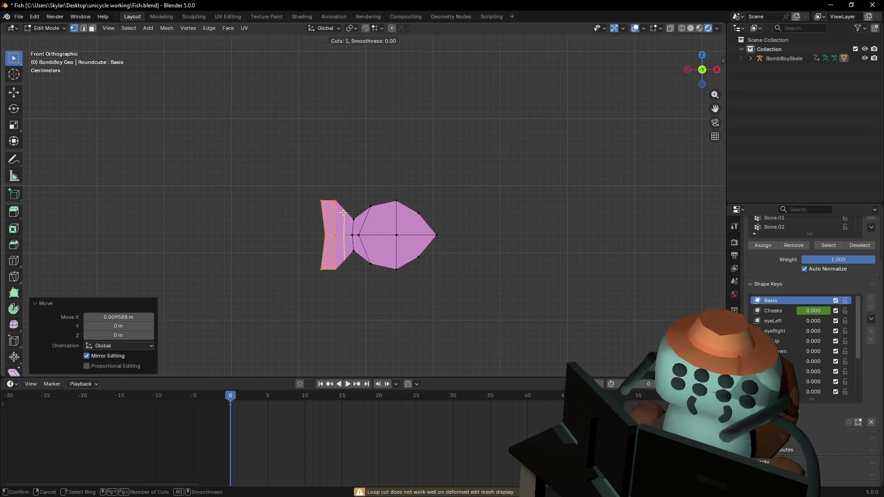
click(343, 212)
key(s)
click(356, 220)
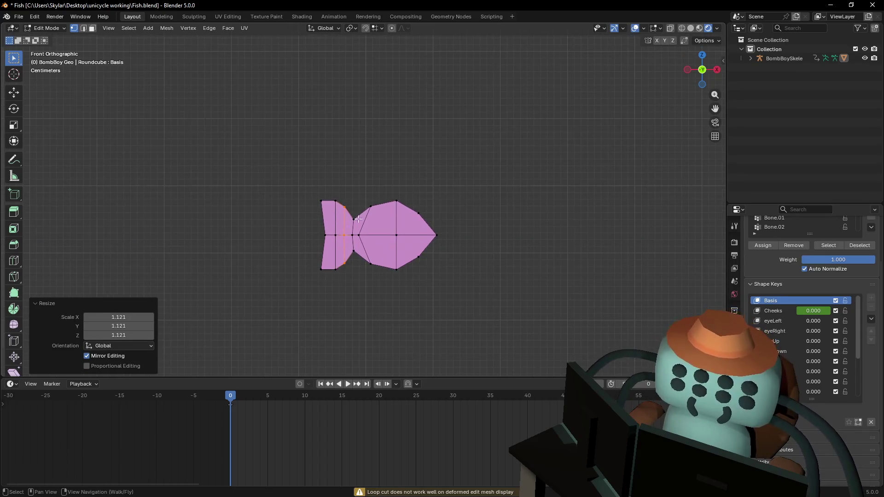
- Box-select the stray arc of vertices near the fishbowl and delete them
scroll(358, 219, down, 1)
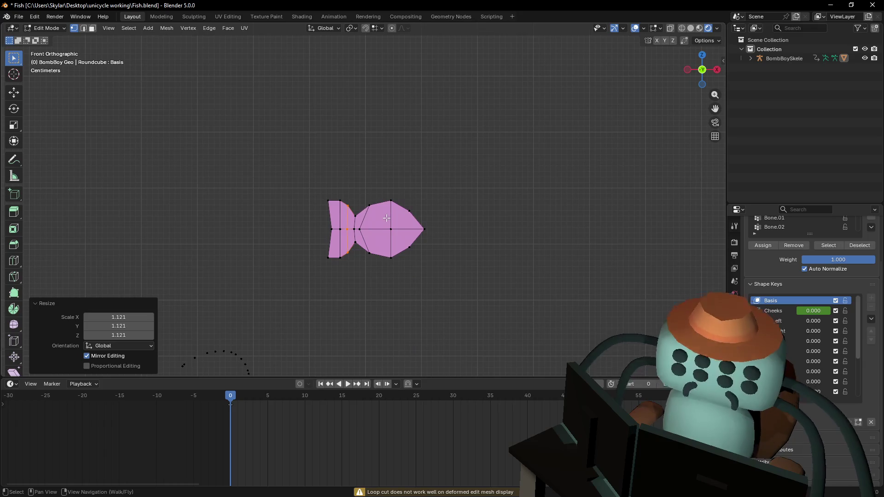
key(a)
click(351, 275)
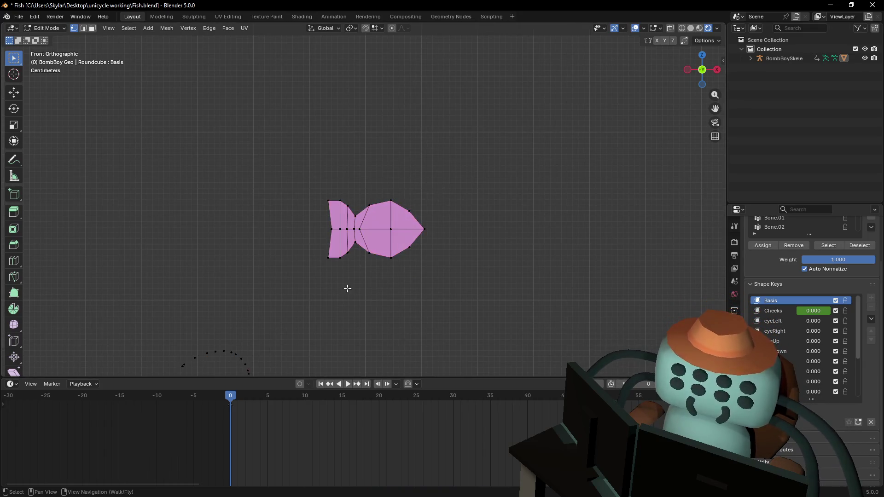
scroll(325, 276, down, 5)
mouse_move(218, 176)
mouse_down()
mouse_move(350, 310)
mouse_move(349, 279)
mouse_move(349, 290)
mouse_up()
key(x)
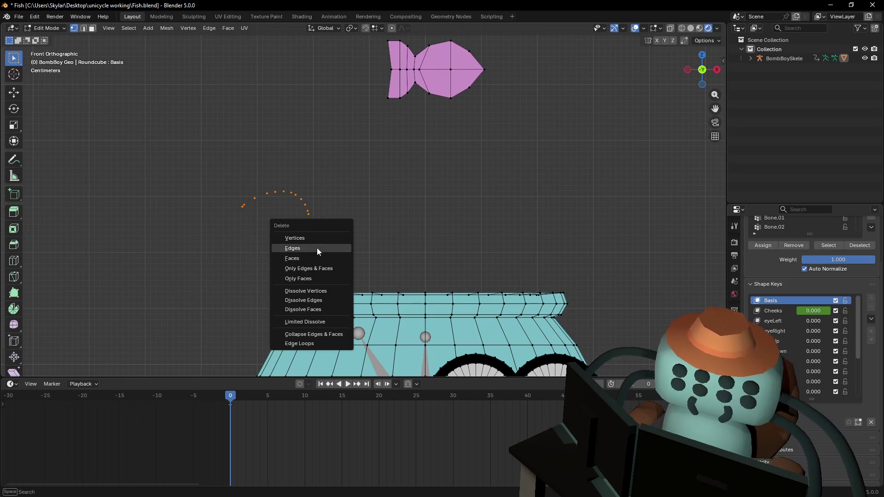
click(294, 238)
scroll(421, 234, up, 5)
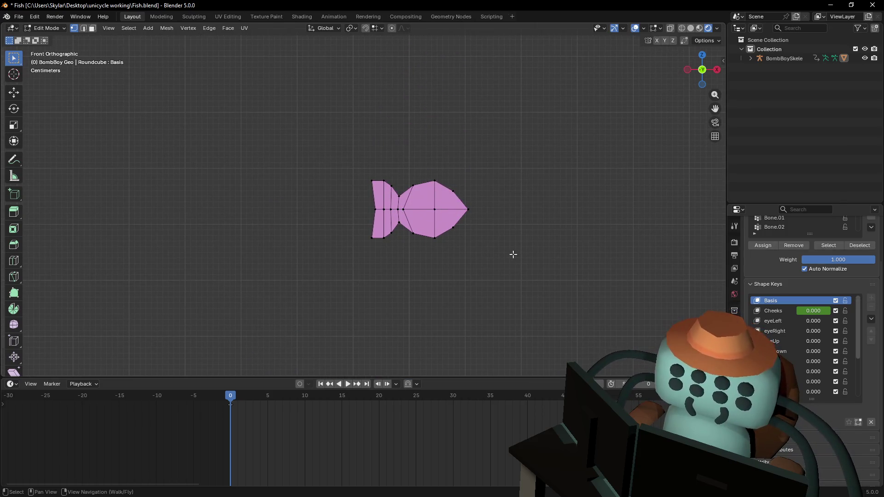
- Select all the fish vertices and extrude them outward to give the fish thickness
drag(511, 253, 317, 132)
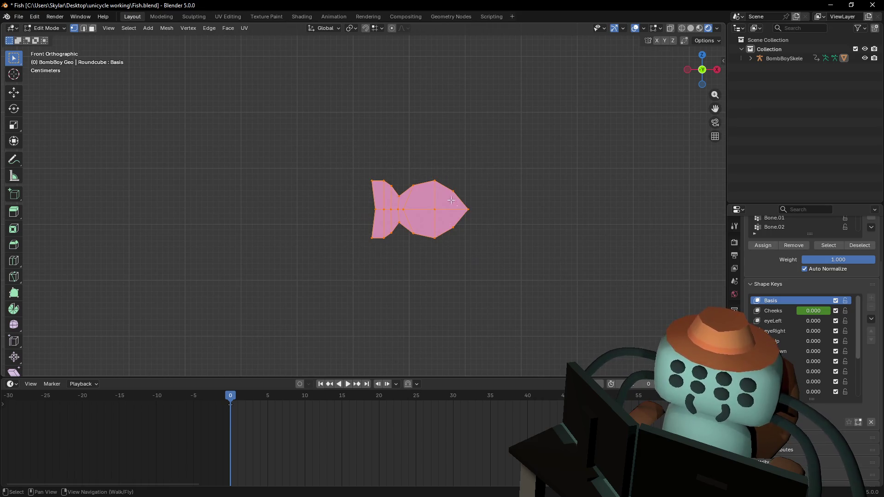
drag(426, 230, 505, 191)
key(e)
click(503, 184)
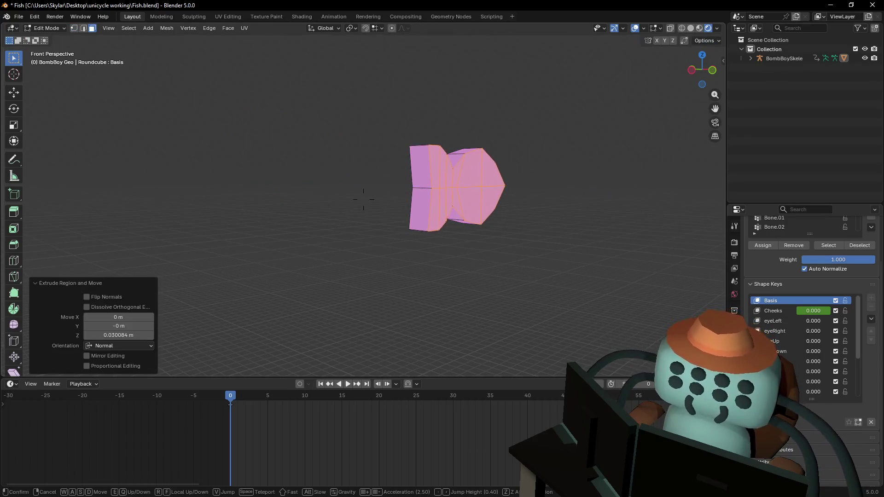
key(shift+grave)
click(364, 199)
- Add a trial loop cut on the fish, undo it, and return to front view
key(ctrl+r)
click(471, 153)
right_click(471, 153)
key(s)
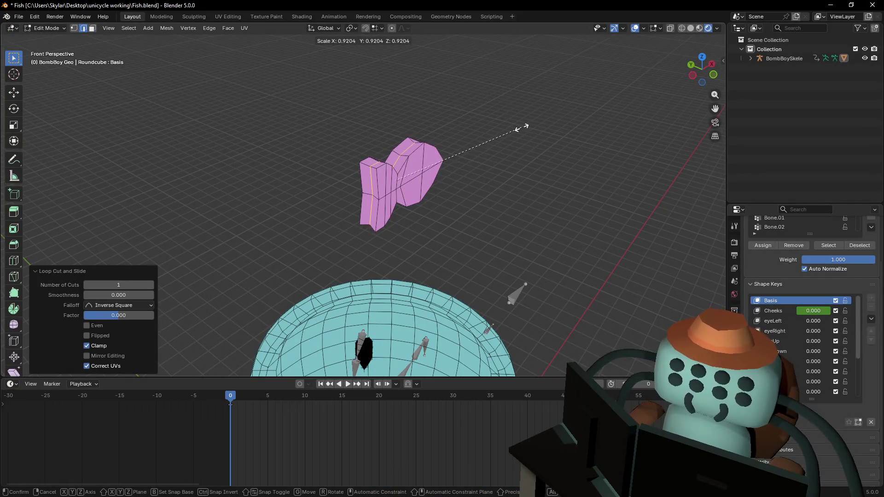
right_click(530, 122)
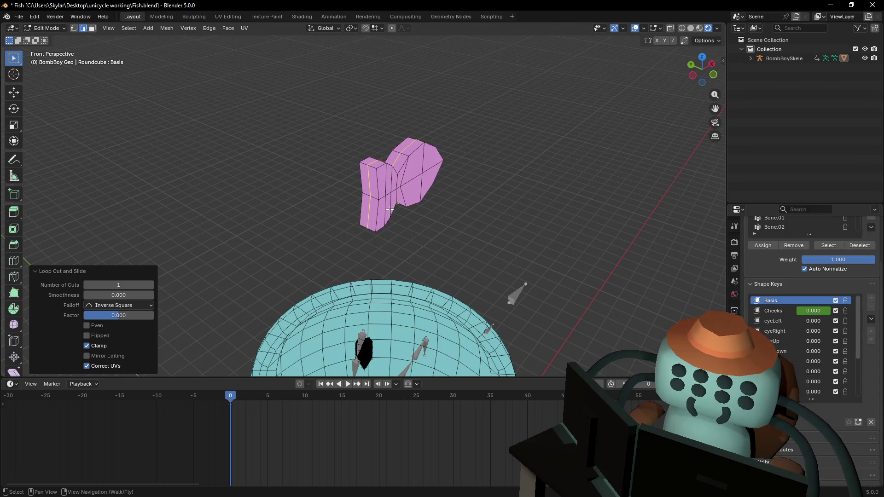
key(ctrl+z)
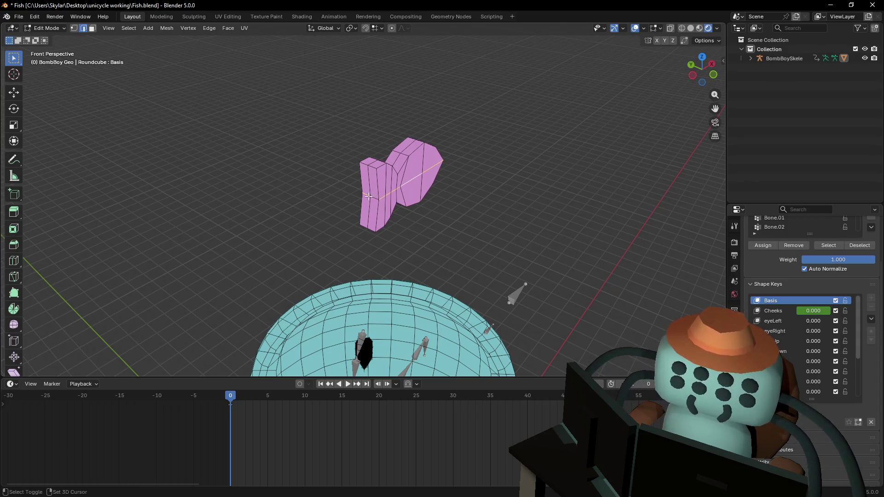
drag(397, 189, 455, 137)
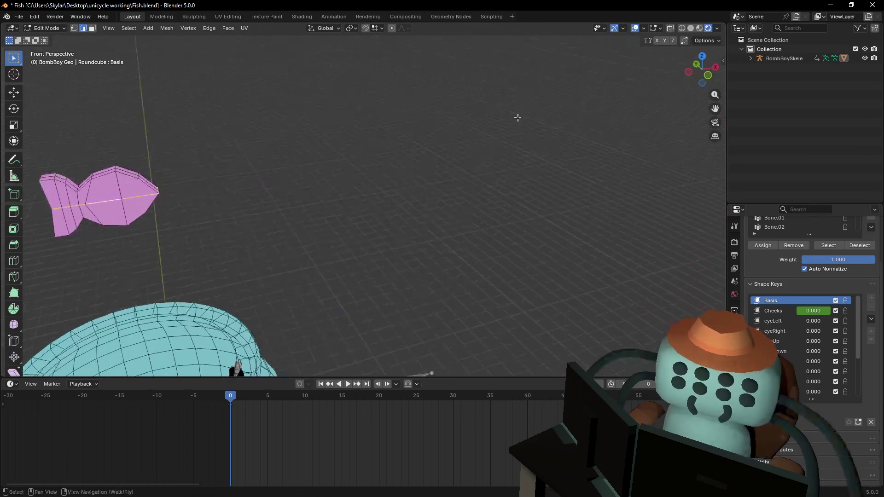
click(708, 75)
- Select the right part of the fish's centre edge, cancelling a trial move and scale
scroll(295, 221, up, 3)
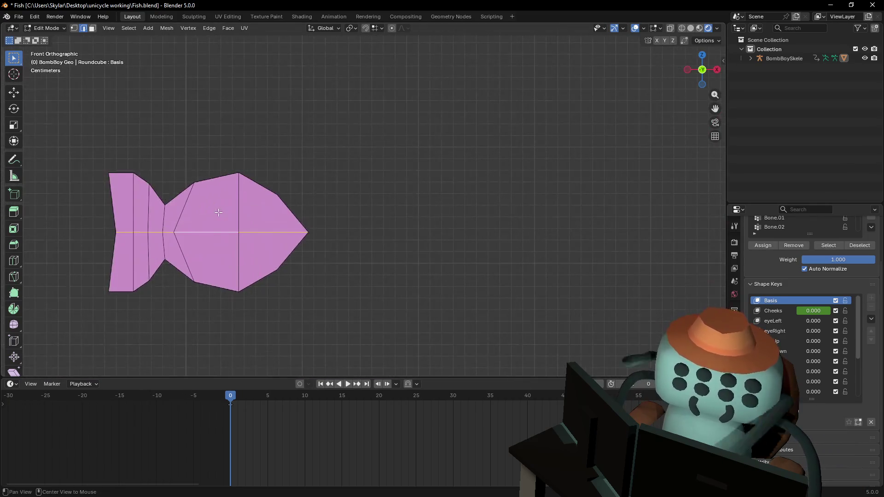
drag(181, 216, 249, 286)
mouse_move(220, 222)
ctrl+mouse_down()
mouse_move(294, 283)
mouse_move(299, 267)
ctrl+mouse_up()
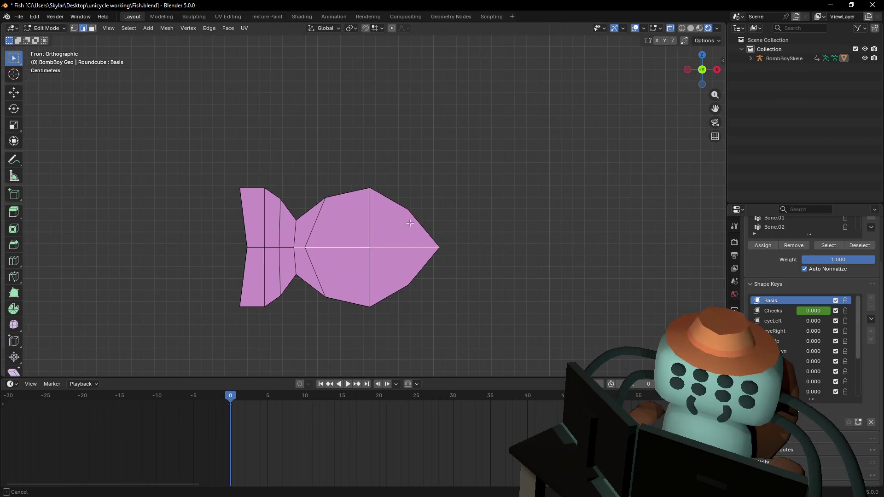
key(g)
key(Escape)
mouse_move(374, 233)
mouse_down()
mouse_move(361, 197)
mouse_move(410, 205)
mouse_move(391, 193)
mouse_move(353, 230)
mouse_up()
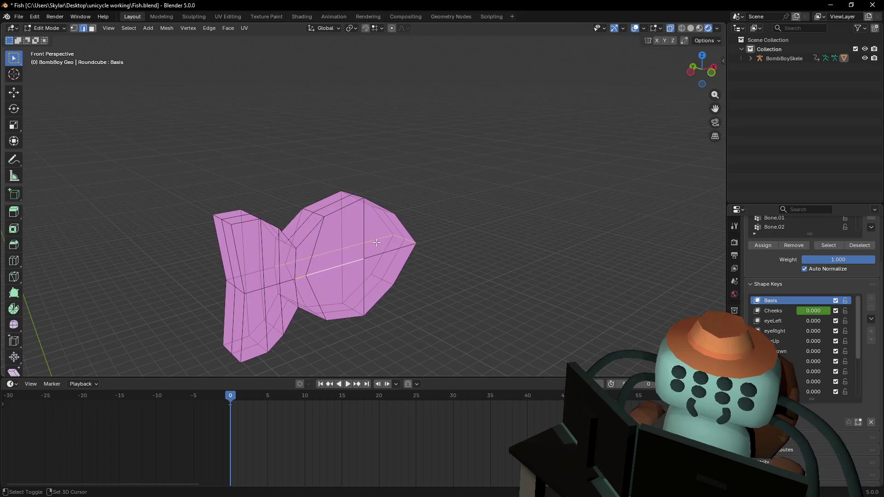
key(s)
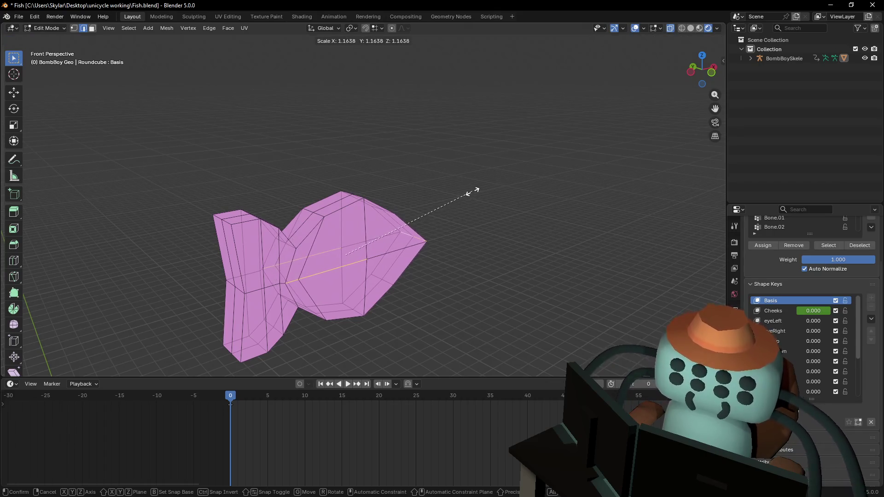
key(x)
key(y)
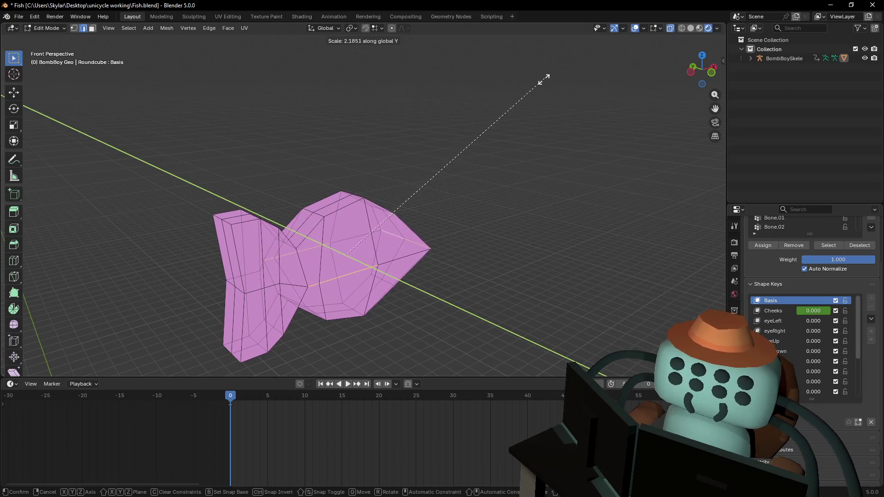
click(485, 163)
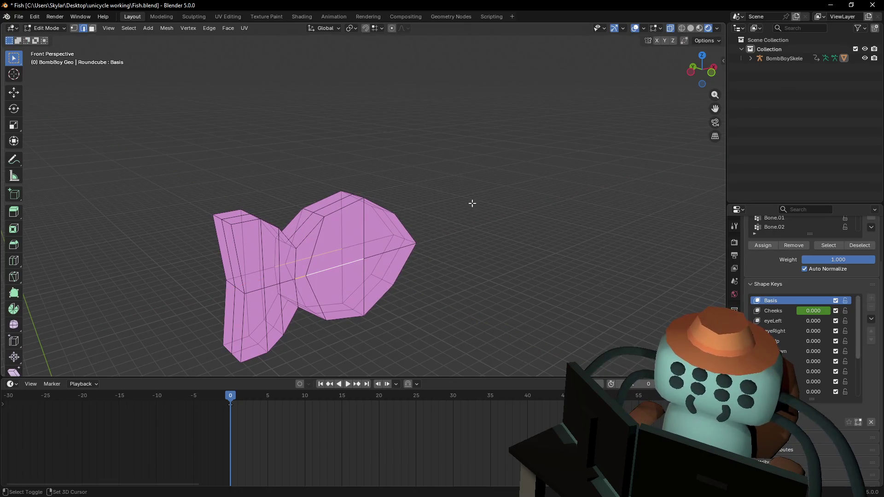
- Stretch the selected centre edge along Y to 2.29
key(s)
key(y)
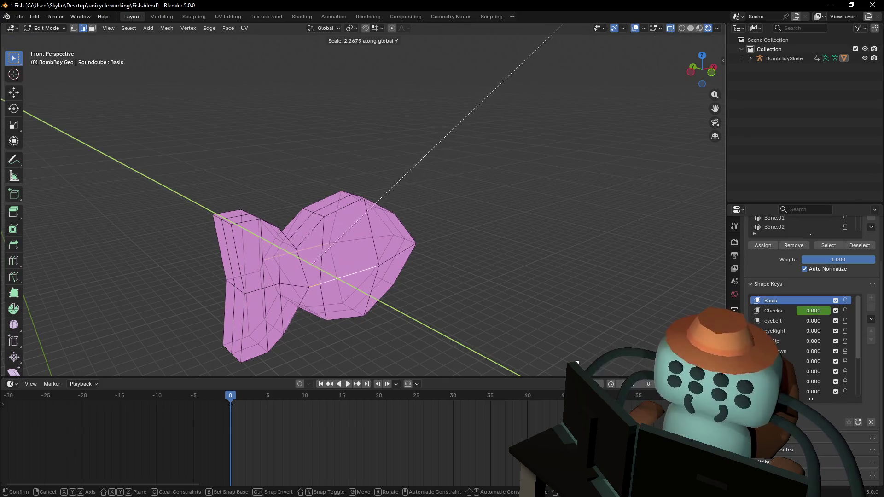
click(577, 357)
key(shift+grave)
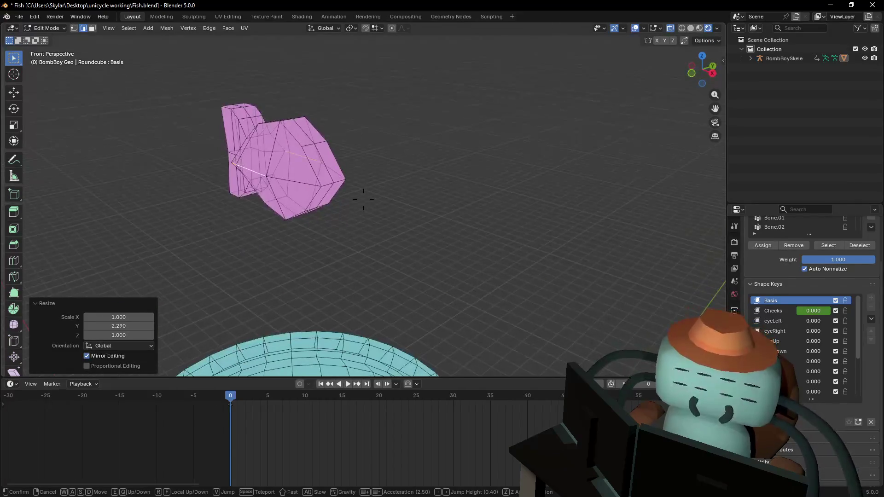
click(549, 359)
key(shift+grave)
click(463, 233)
- Stretch the fish along Y by 2.882 and exit Edit Mode
key(s)
key(y)
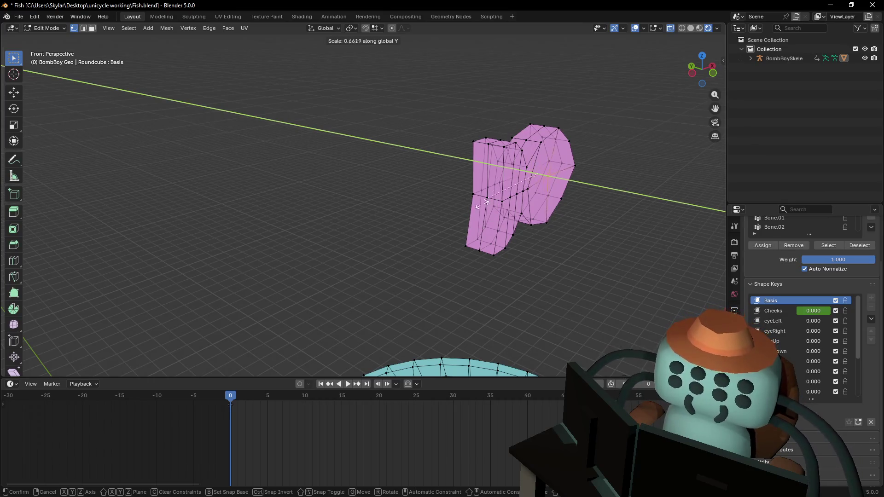
click(363, 365)
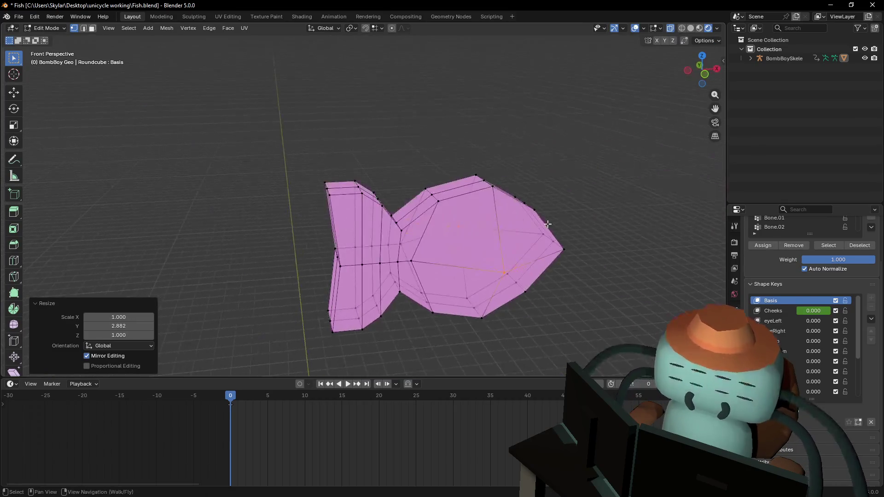
key(Tab)
key(shift+grave)
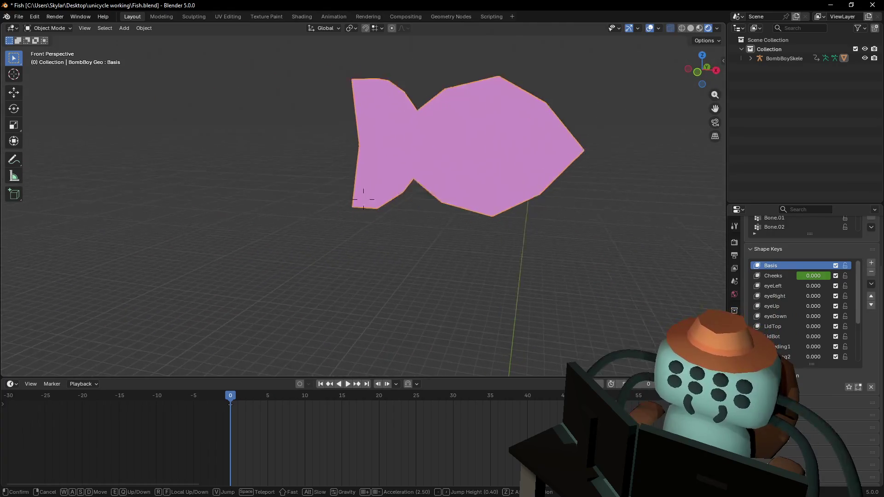
- Back in Edit Mode, select the fish's outline loop and scale it up to 1.074
key(s)
key(Escape)
key(Tab)
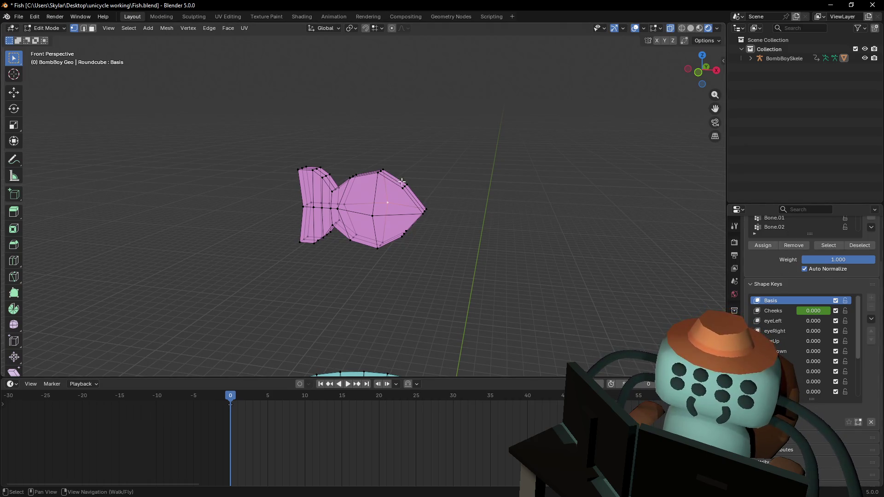
key(shift+grave)
click(401, 177)
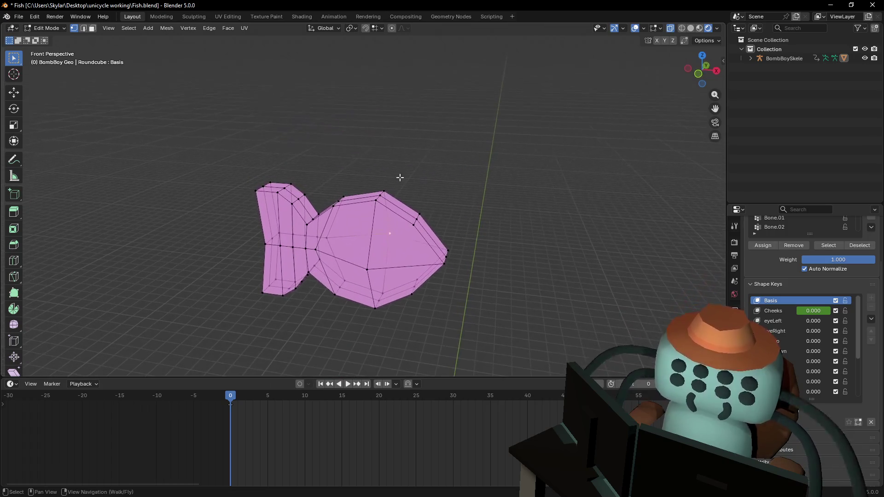
alt+click(379, 197)
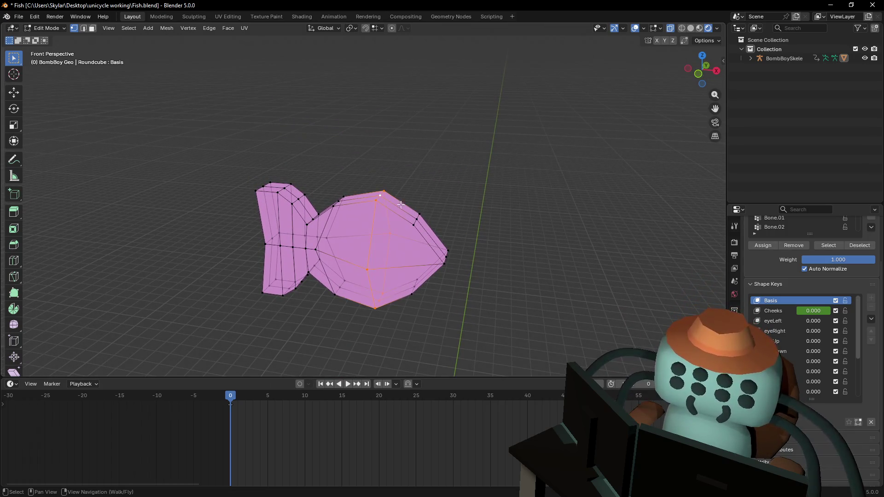
alt+click(389, 203)
key(s)
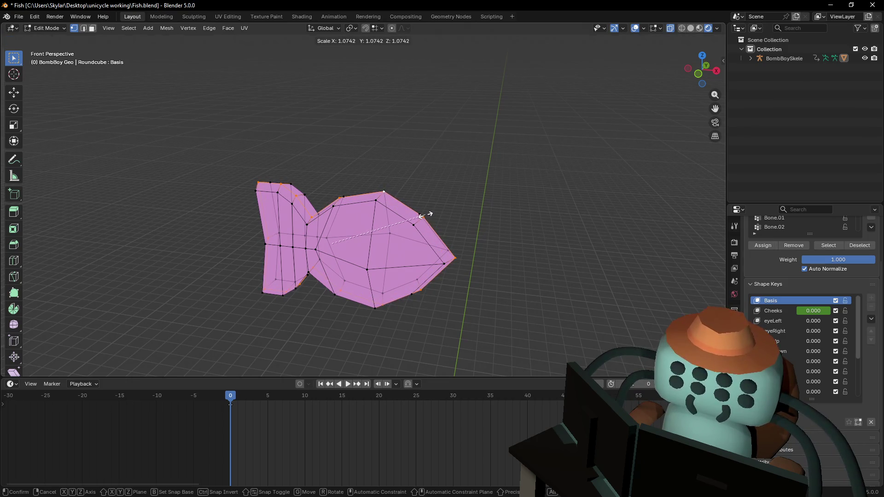
click(420, 216)
- Reposition the view around the fish while toggling between Edit and Object Mode
key(shift+grave)
key(a)
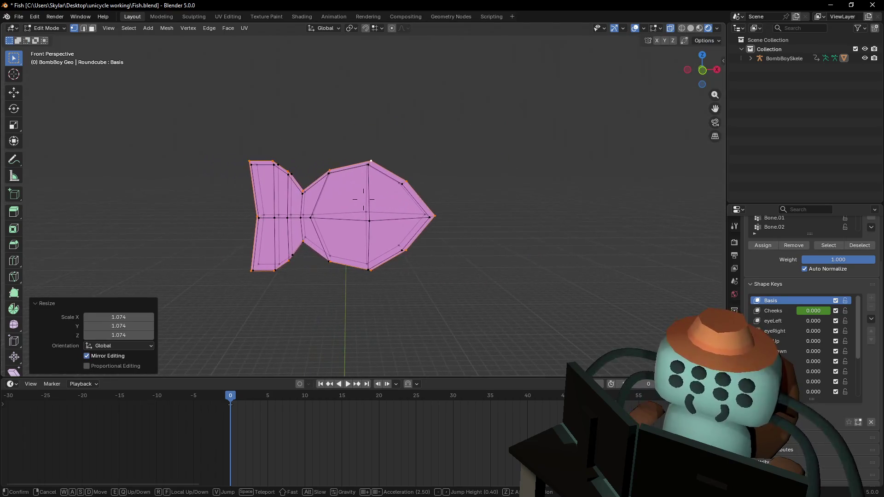
key(Tab)
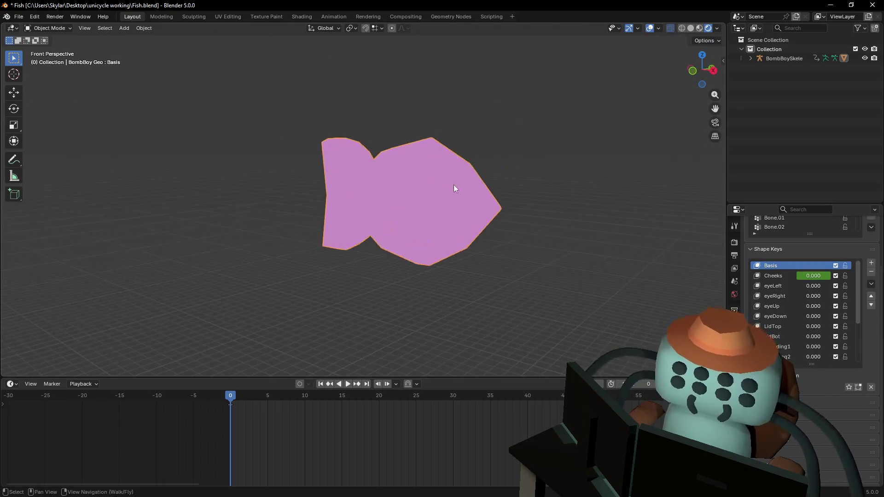
key(Tab)
key(Tab)
key(shift+grave)
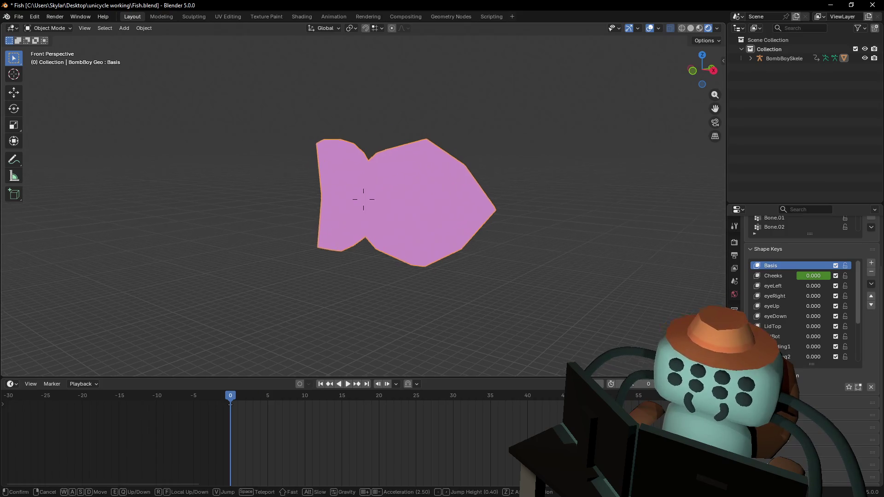
click(500, 172)
key(Tab)
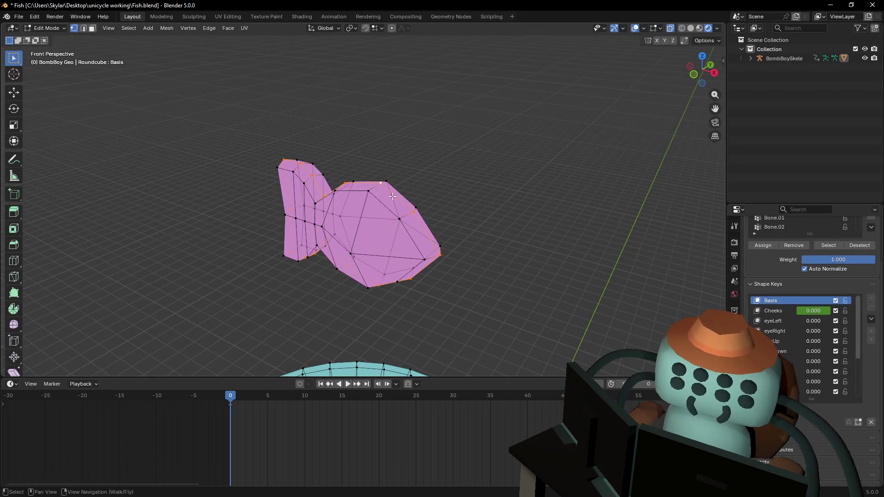
- In UV Editing, move and shrink the fish's UVs onto the orange palette swatch
key(l)
click(229, 17)
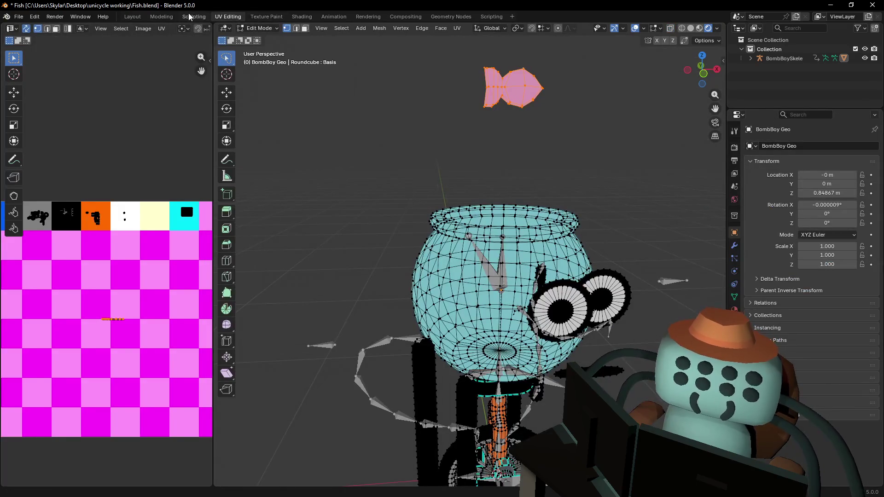
click(261, 17)
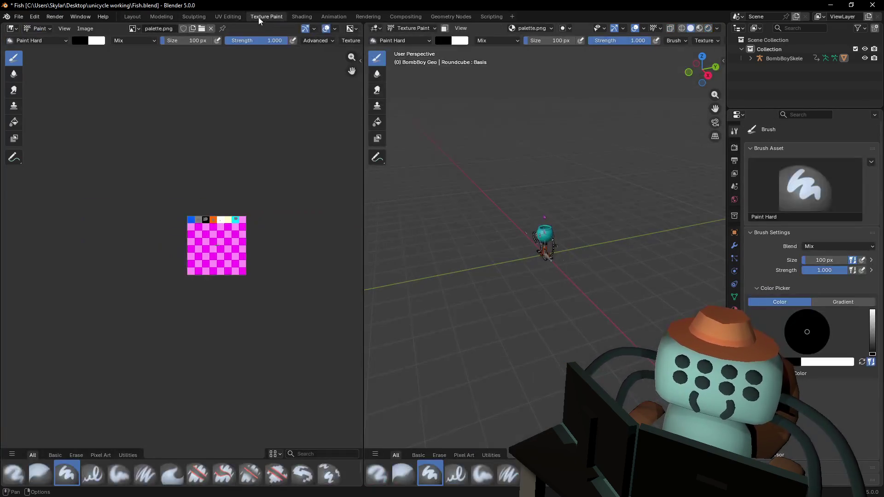
click(232, 16)
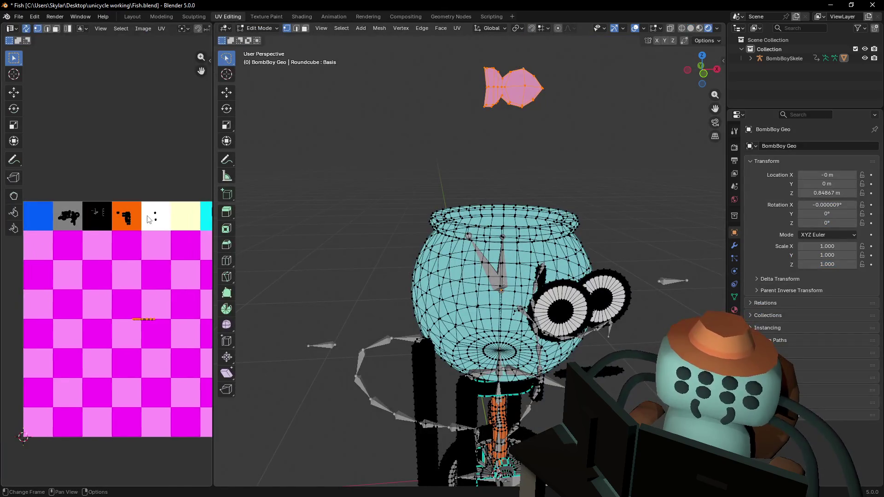
key(g)
click(132, 124)
key(s)
click(143, 170)
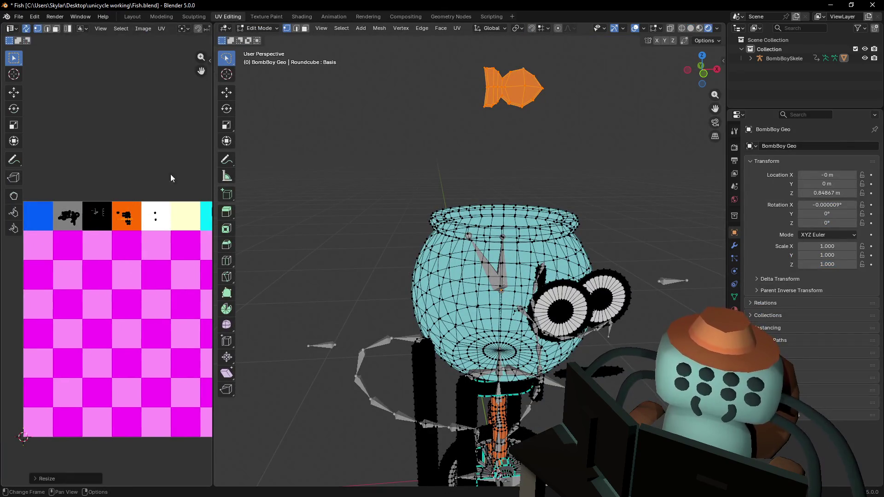
scroll(527, 122, right, 3)
- Check the orange fish in Object Mode, then reselect the whole linked fish mesh
key(Tab)
key(shift+grave)
key(s)
key(w)
click(470, 253)
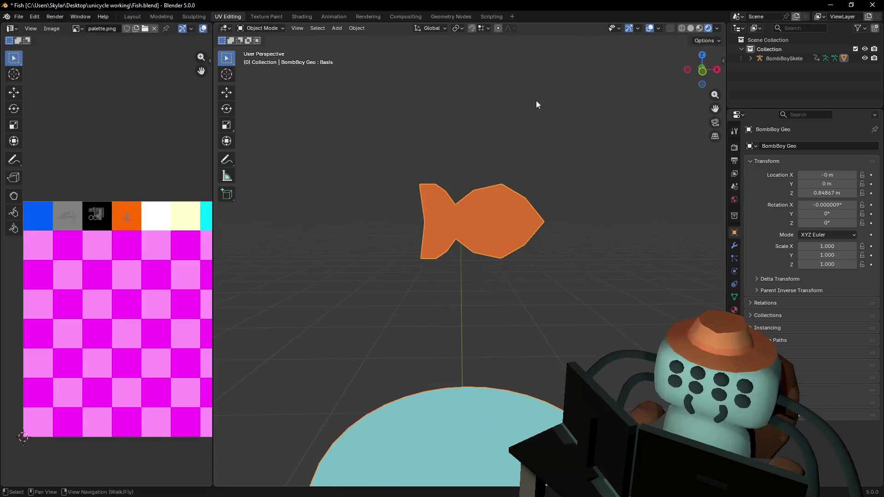
key(Tab)
key(ctrl+l)
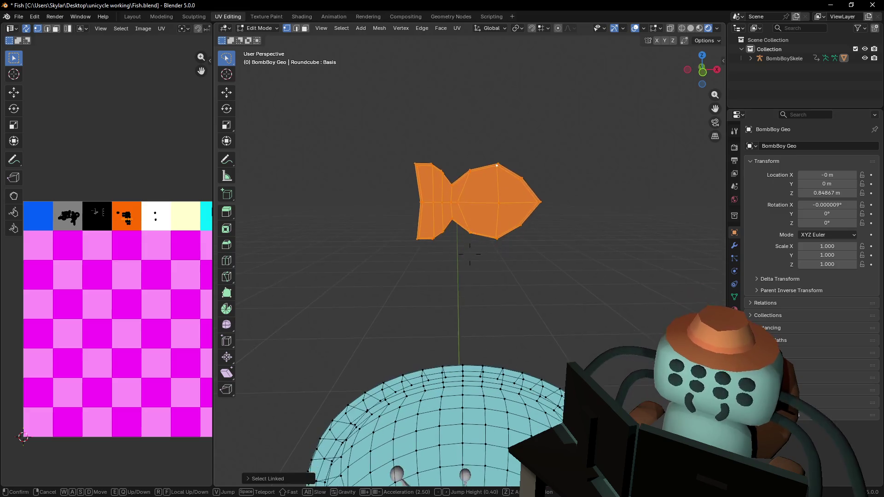
key(shift+grave)
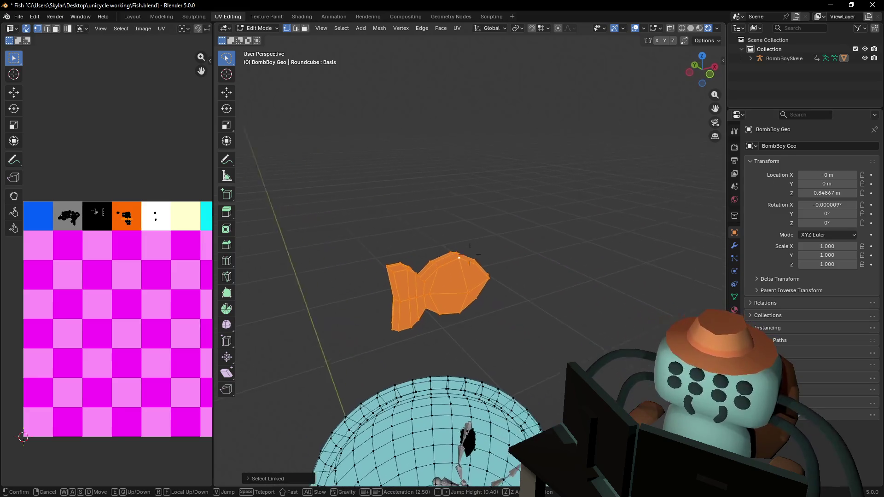
click(495, 205)
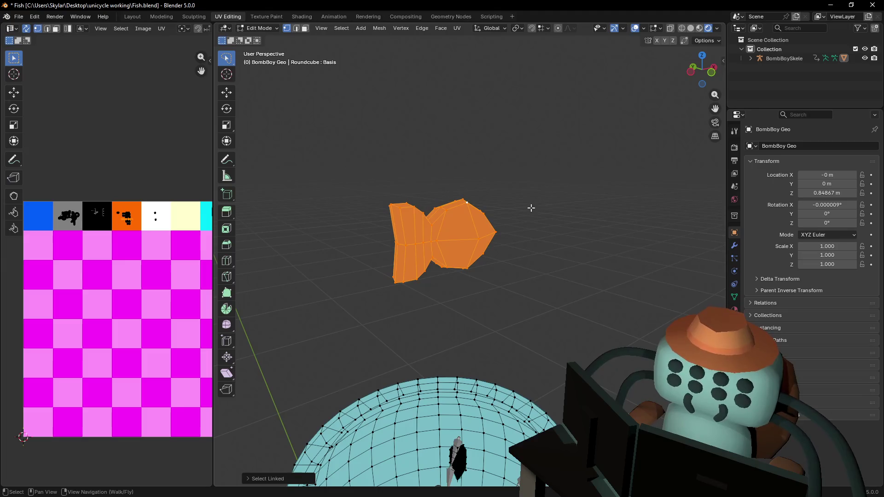
drag(573, 213, 554, 189)
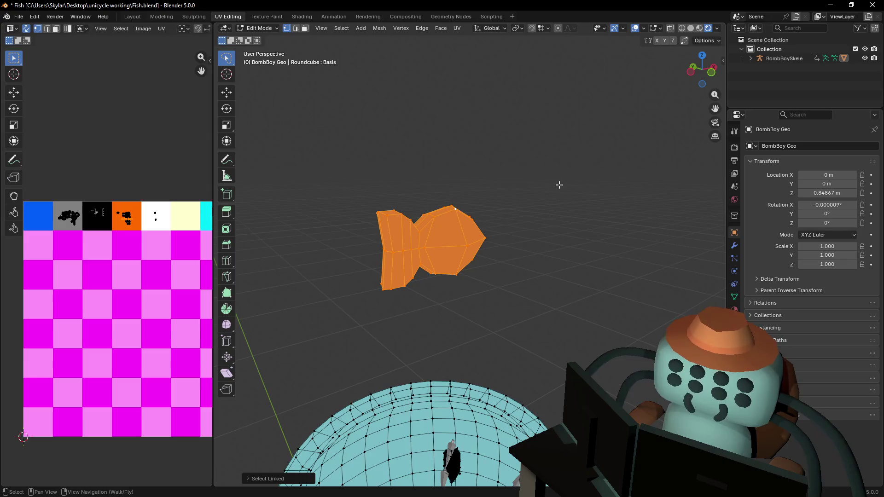
drag(568, 194, 568, 192)
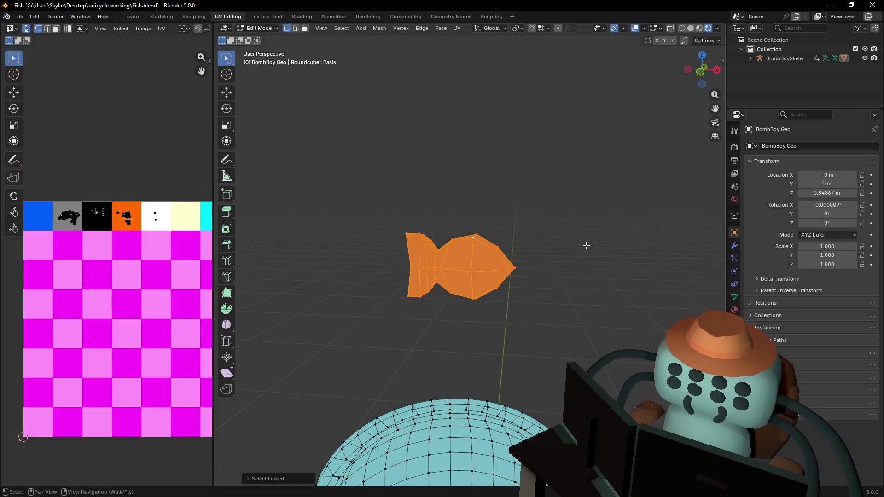
mouse_move(577, 216)
mouse_down()
mouse_move(579, 205)
mouse_move(565, 208)
mouse_up()
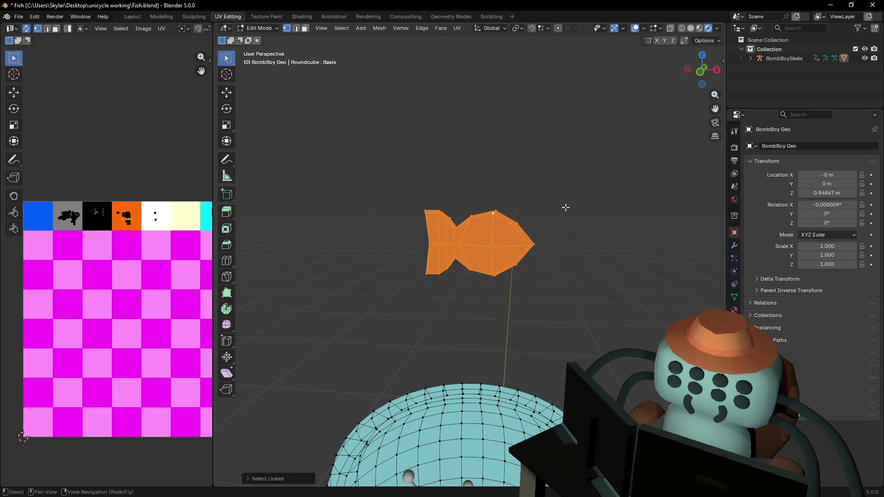
- Separate the selected fish into its own object, BombBoy Geo.001
key(p)
click(562, 204)
key(Tab)
click(483, 244)
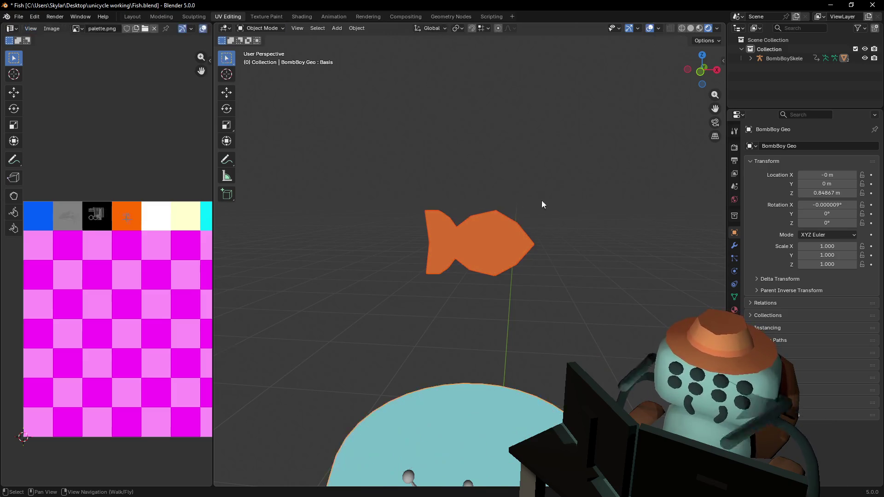
key(Tab)
key(Tab)
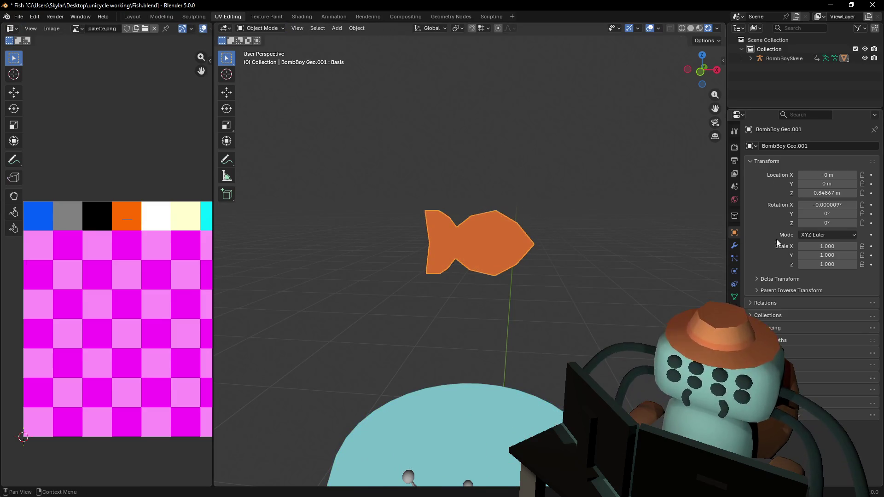
- Add a Subdivision Surface modifier to the fish and delete its Armature modifier
click(734, 246)
click(817, 146)
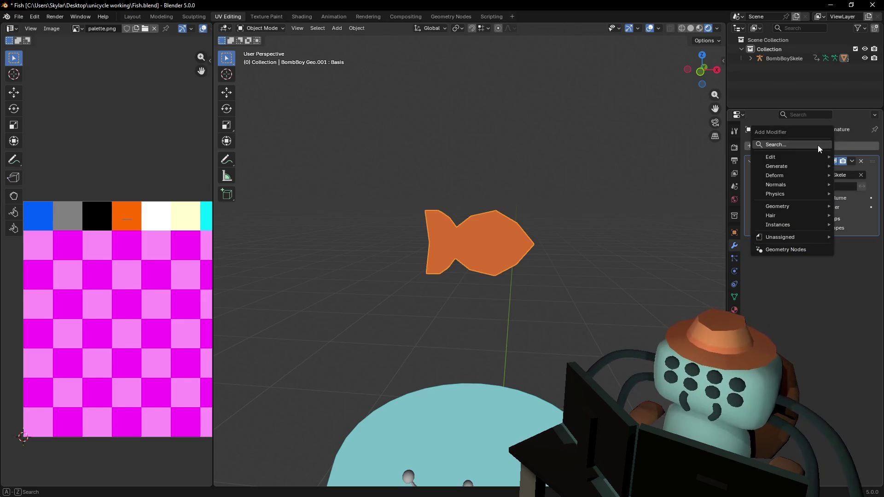
text(sub)
key(Return)
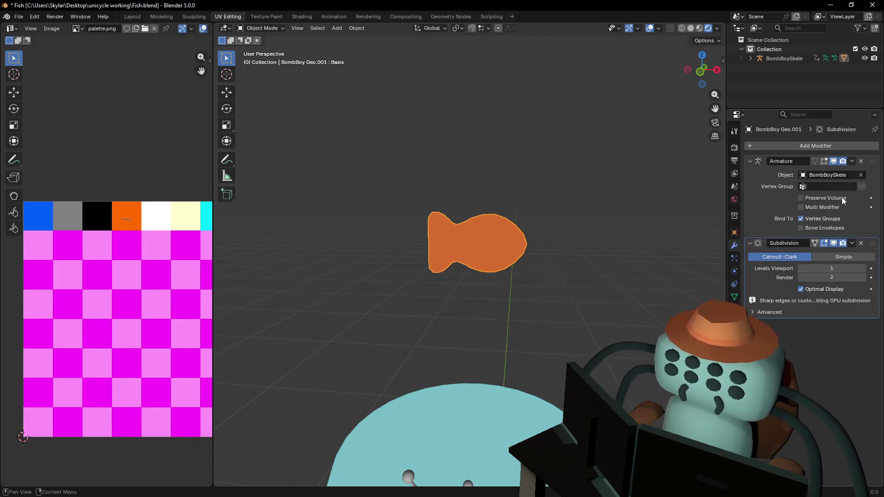
click(860, 161)
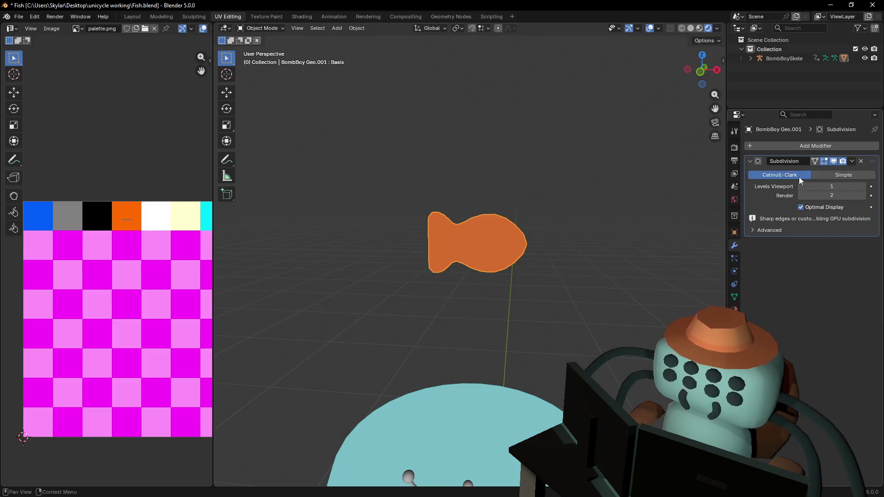
- Attempt to apply the Subdivision modifier while in Edit Mode
key(Tab)
key(Tab)
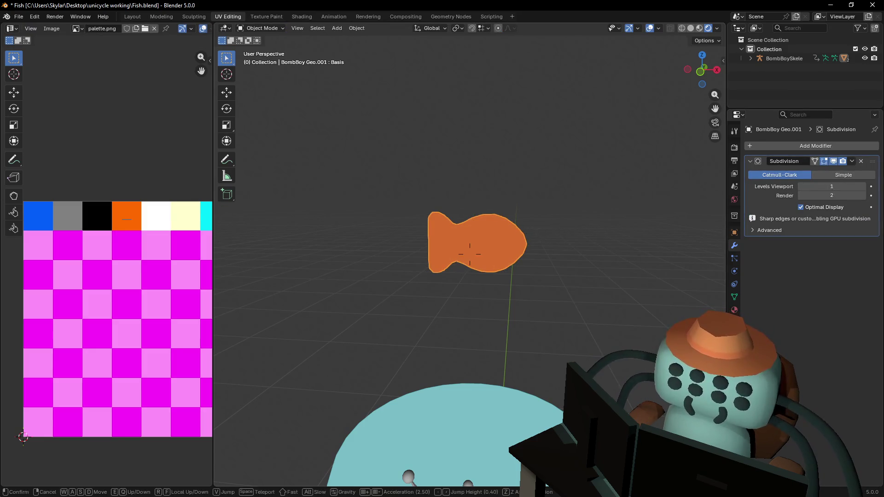
scroll(574, 222, up, 4)
click(851, 161)
click(838, 172)
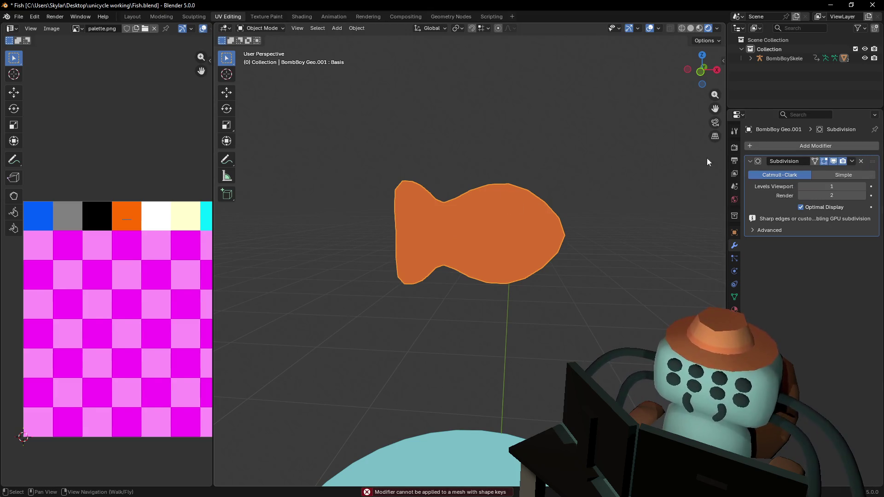
- Delete all seven of the fish's shape keys in the Object Data properties
click(735, 297)
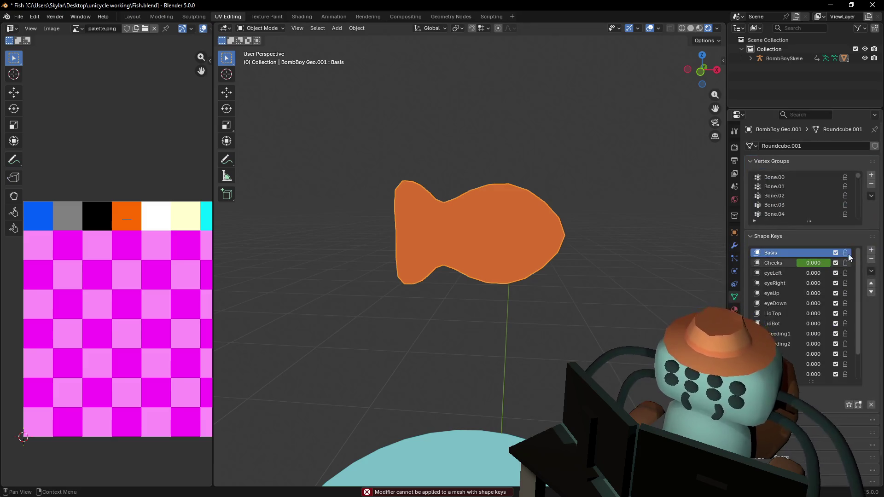
click(871, 259)
click(871, 259)
click(871, 259)
click(871, 259)
click(871, 260)
click(871, 259)
click(871, 259)
click(871, 259)
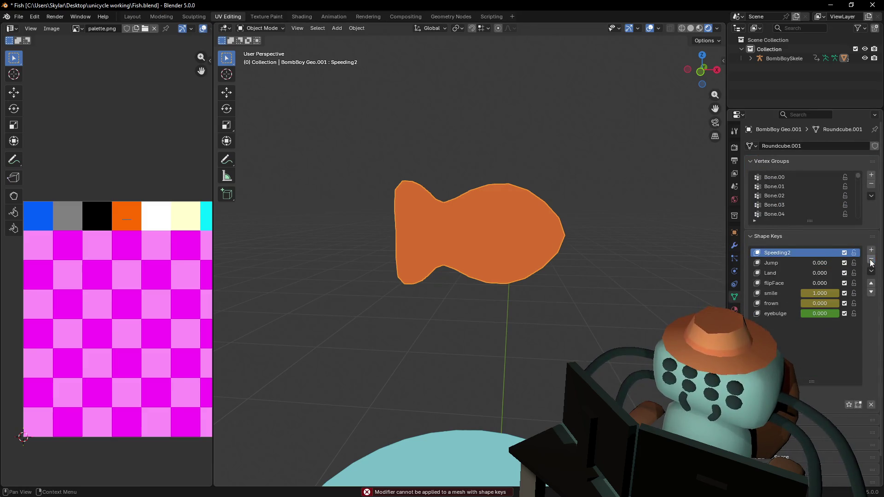
click(871, 261)
click(871, 260)
click(871, 261)
click(871, 260)
click(871, 261)
click(870, 261)
click(871, 261)
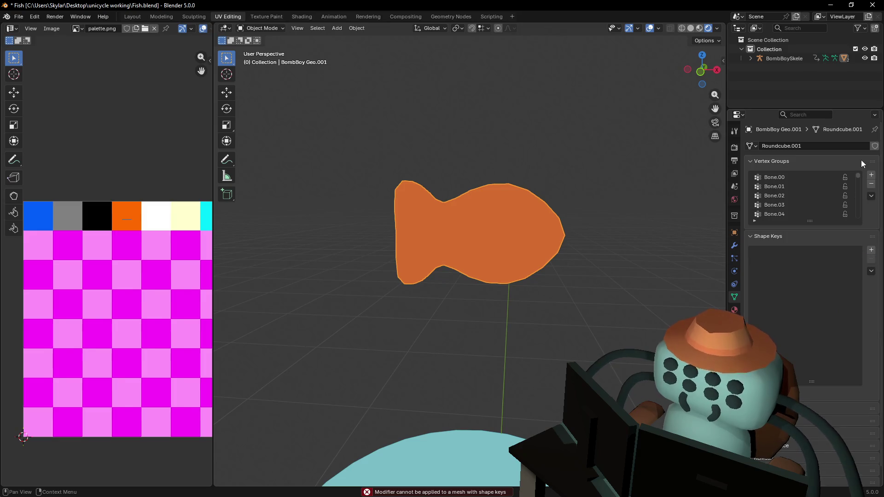
- Apply the Subdivision modifier in Object Mode to bake the smoothing into the mesh
key(Tab)
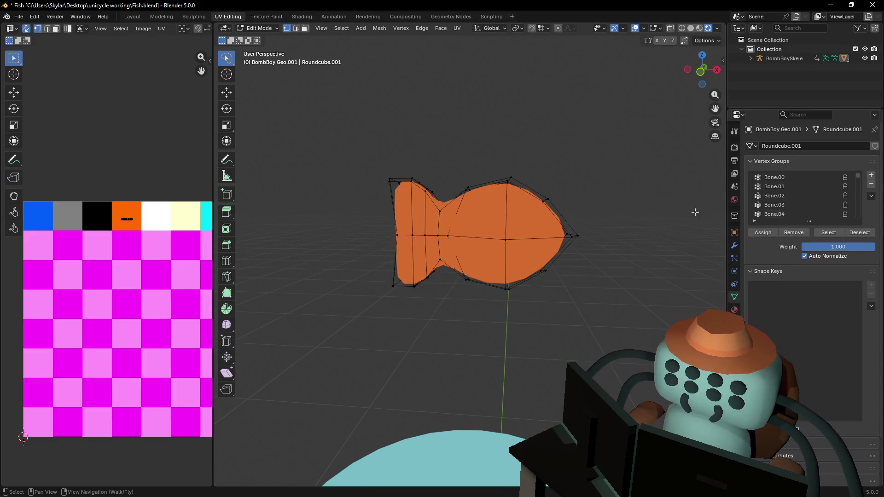
key(a)
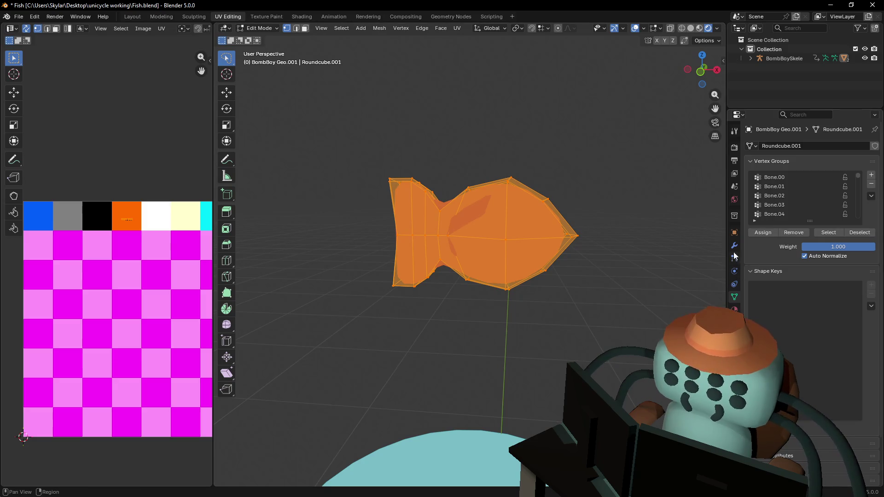
click(734, 246)
click(851, 161)
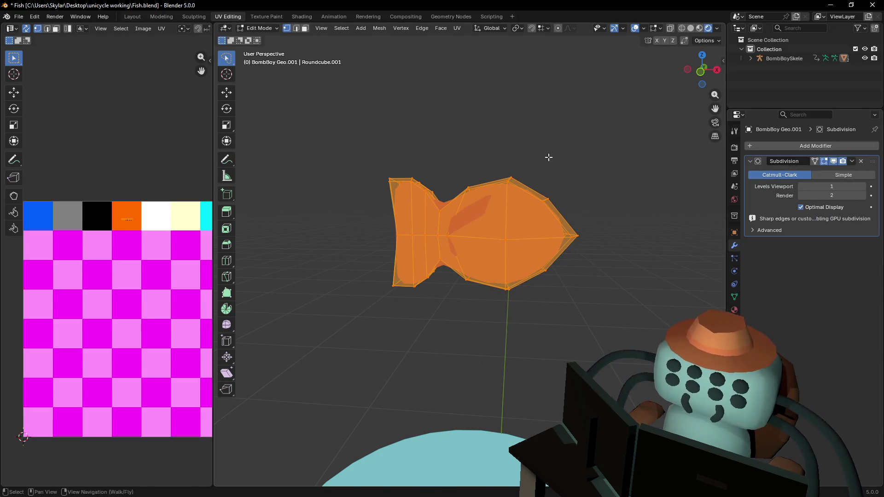
key(Tab)
click(851, 161)
click(803, 171)
- Move the tail's outer-edge vertices along X with proportional editing enabled
key(Tab)
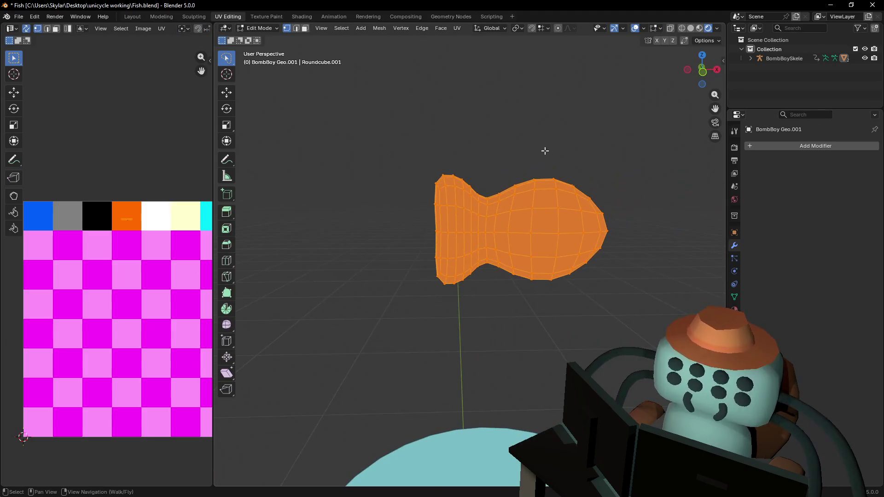
mouse_move(439, 231)
mouse_down()
mouse_move(425, 223)
mouse_move(436, 205)
mouse_up()
click(557, 28)
key(g)
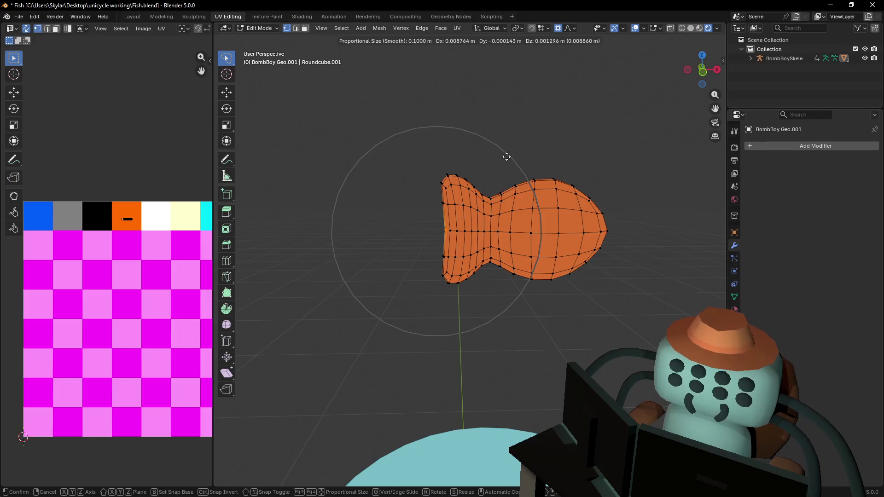
key(y)
key(x)
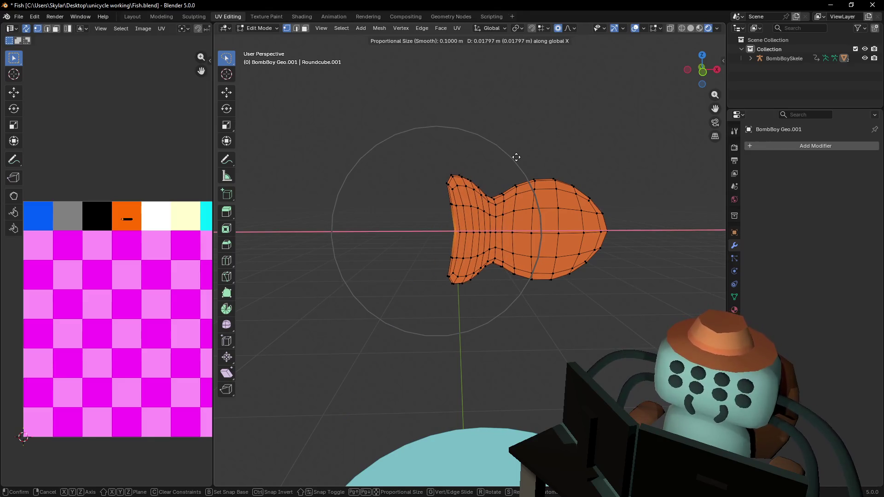
click(516, 157)
click(702, 69)
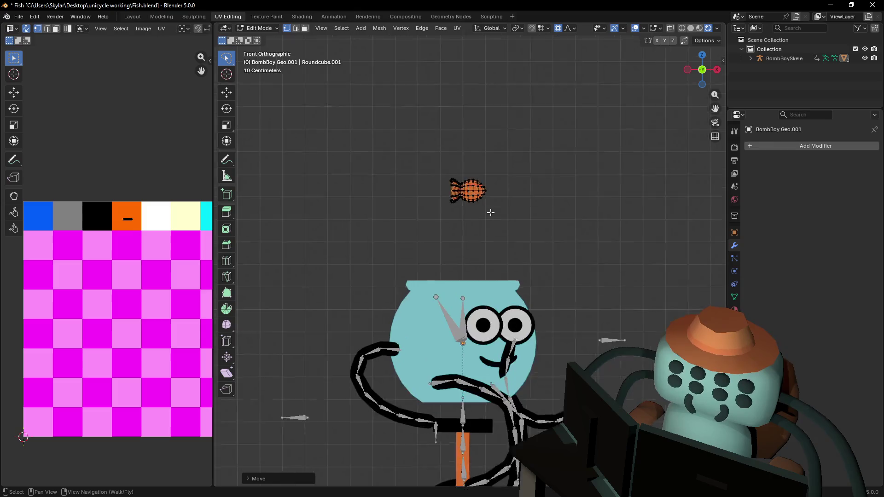
- In edge select mode, shrink the tail-joint edge loop with proportional falloff
scroll(491, 212, up, 7)
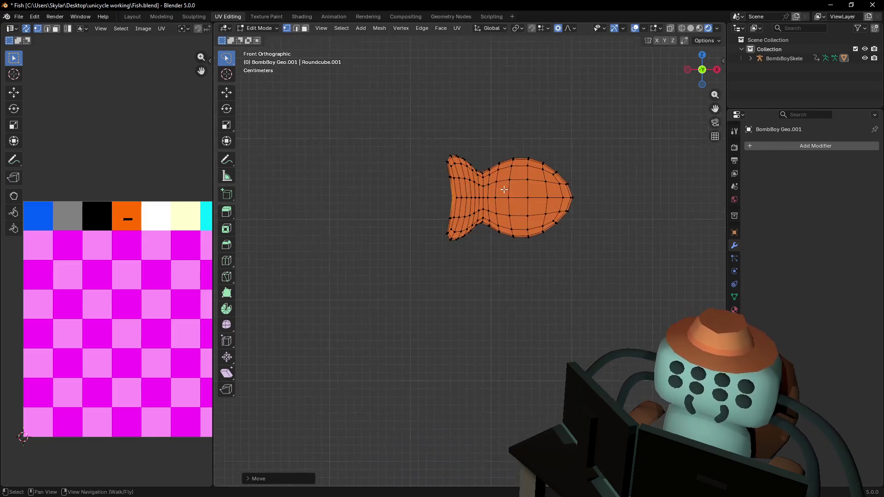
key(2)
scroll(504, 190, up, 2)
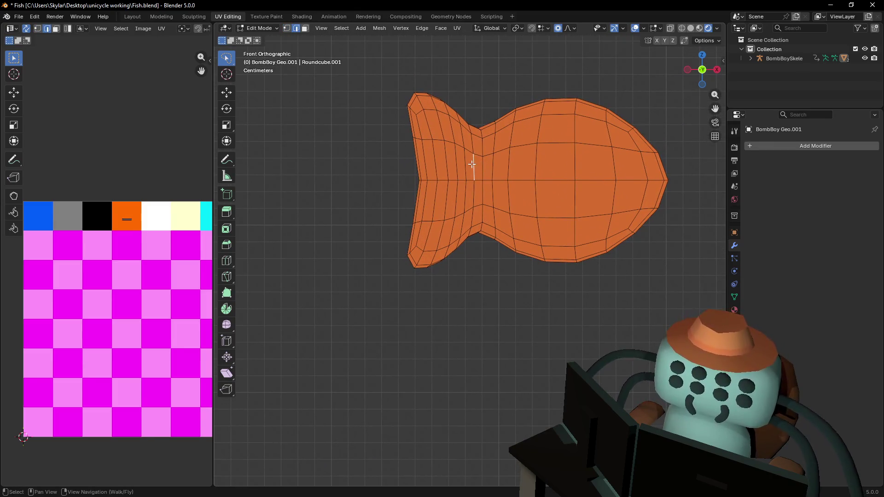
key(g)
click(474, 205)
key(s)
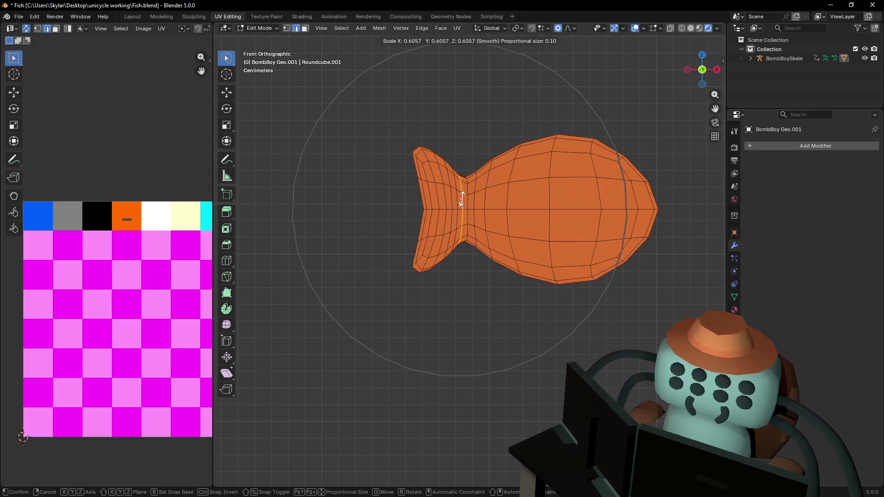
click(463, 197)
- Move a body edge with falloff, cancelling a follow-up nose stretch
scroll(462, 197, down, 2)
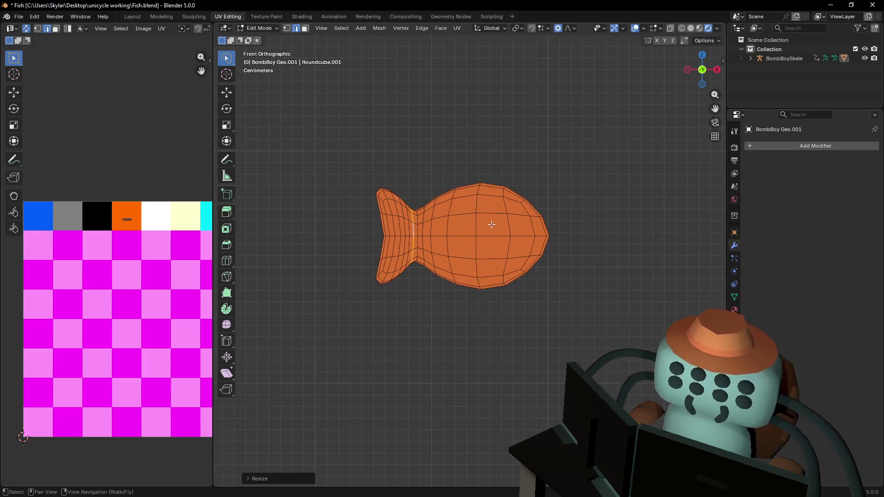
click(467, 198)
key(g)
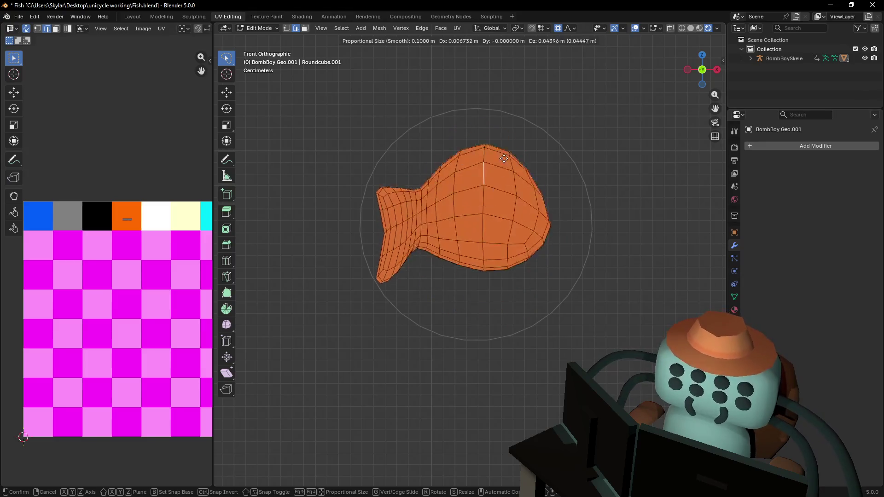
click(502, 238)
key(g)
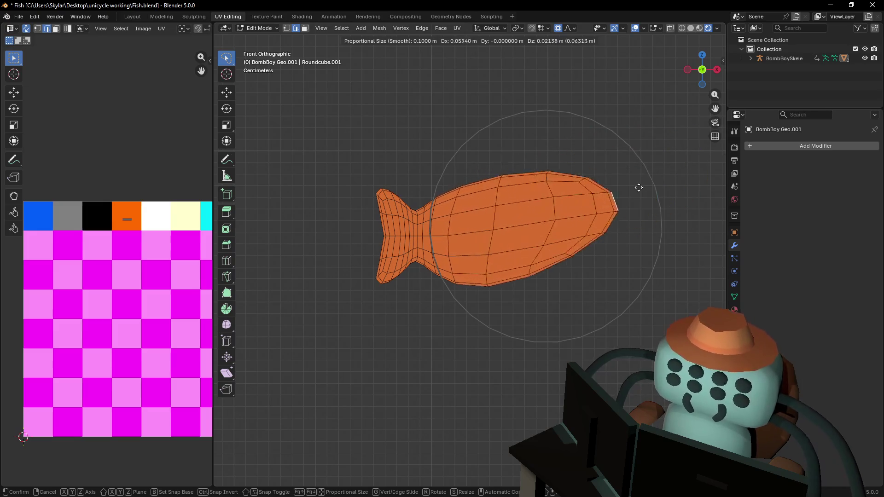
key(Escape)
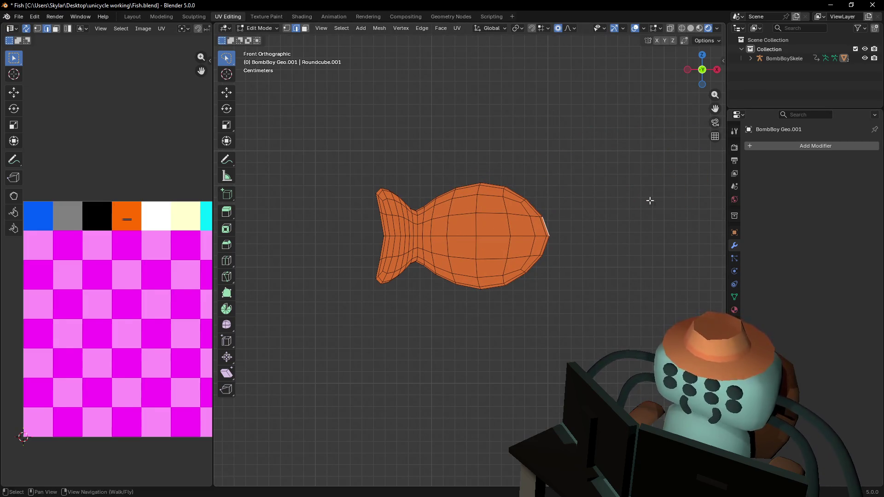
- Try several falloff rotations of the tail section, cancelling each one
key(r)
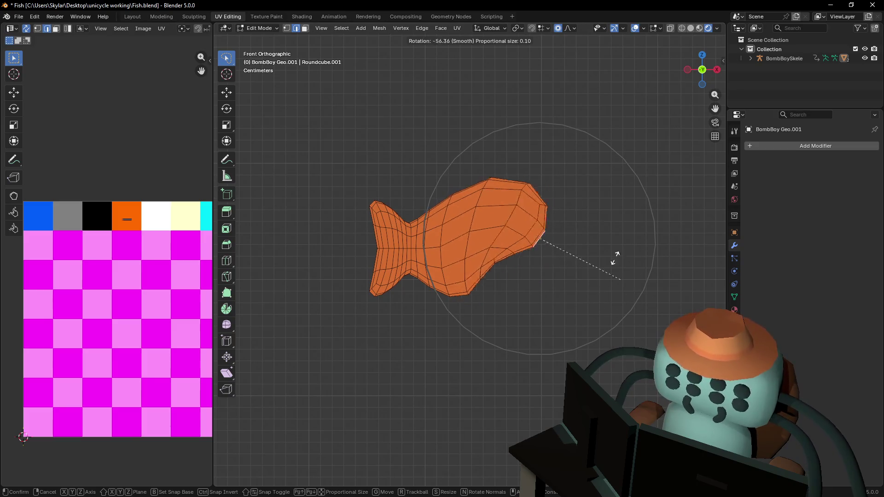
key(Escape)
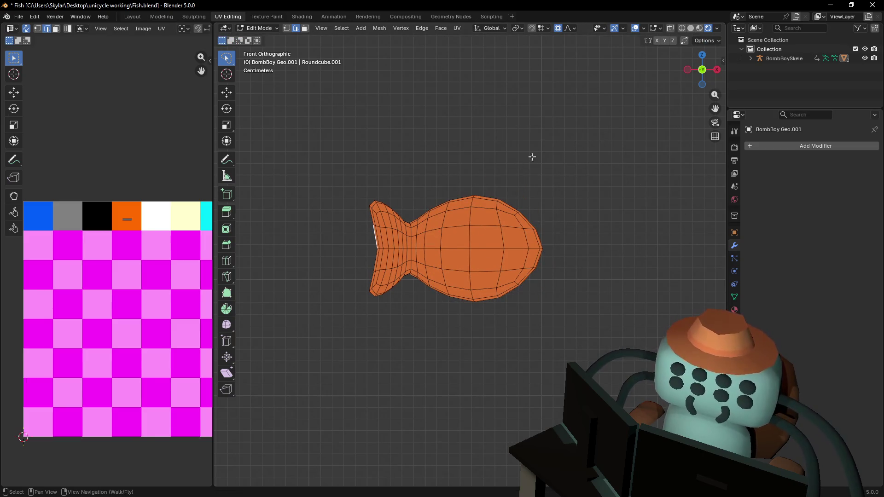
key(r)
key(Escape)
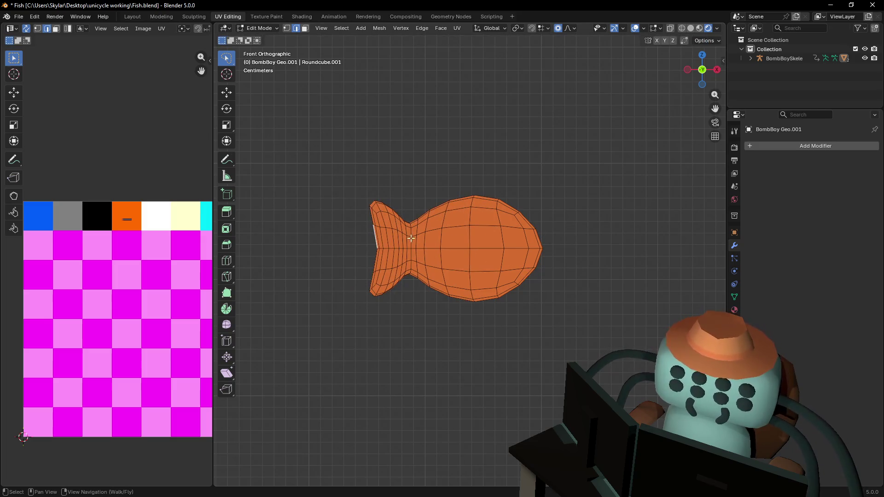
key(r)
key(Escape)
key(r)
key(Escape)
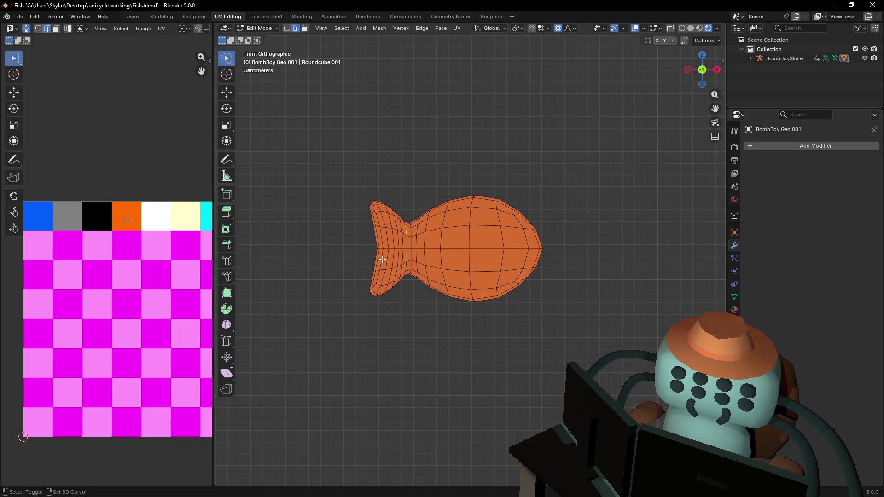
key(r)
key(Escape)
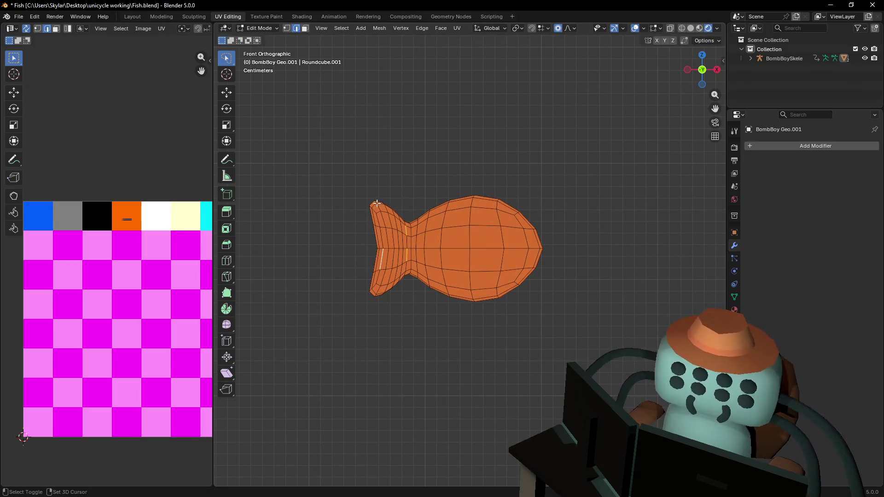
key(r)
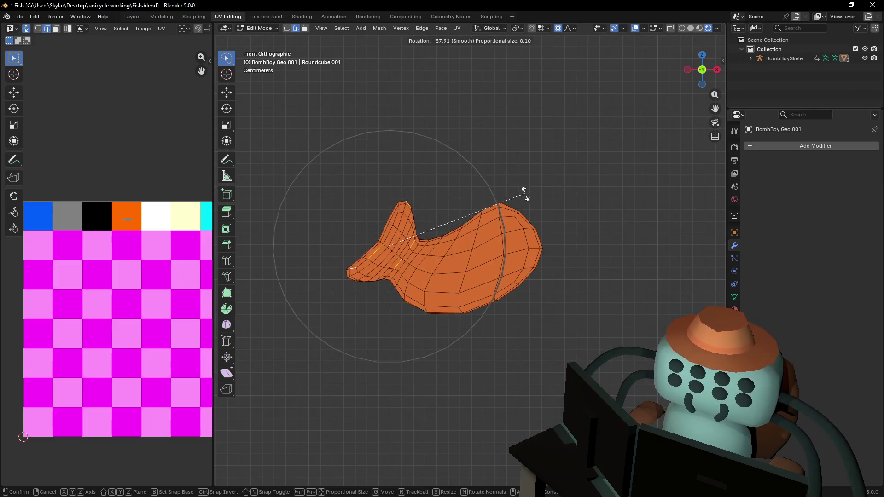
key(Escape)
- Leave Edit Mode and select the fishbowl character body
scroll(538, 248, down, 5)
key(Tab)
click(531, 389)
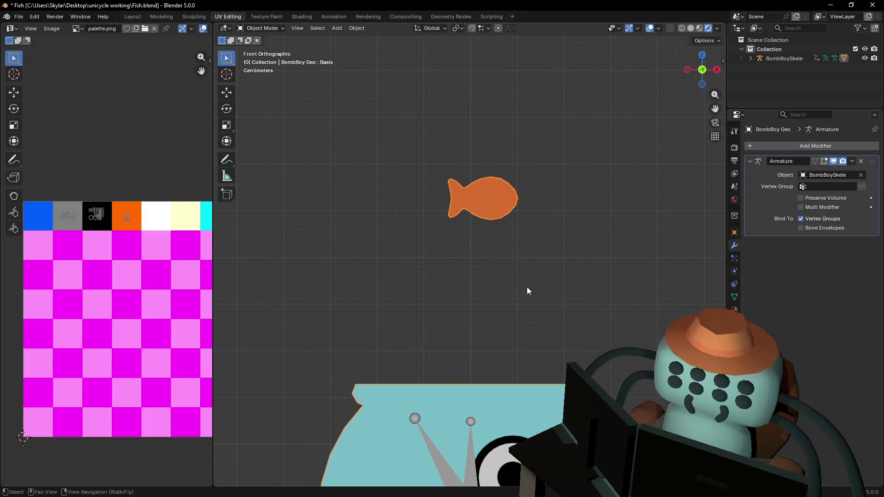
- Move the fish mesh vertically so it sits inside the bowl
scroll(527, 286, down, 1)
scroll(531, 272, down, 2)
key(shift+grave)
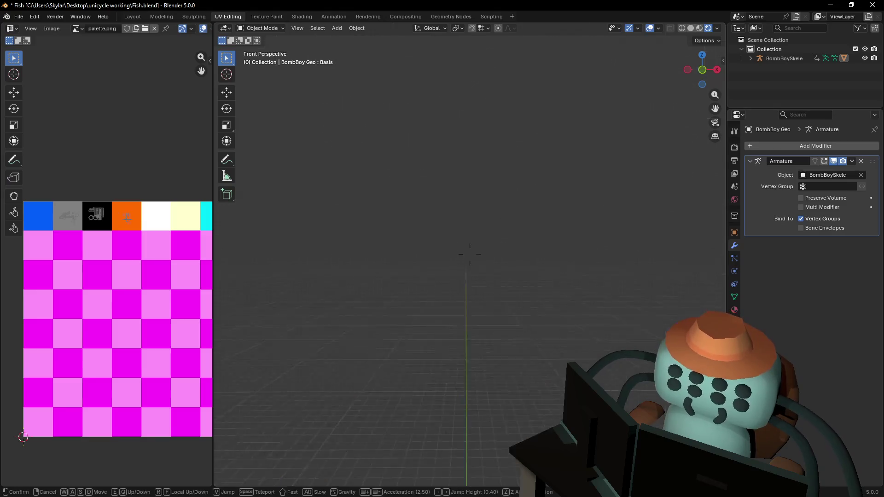
key(w)
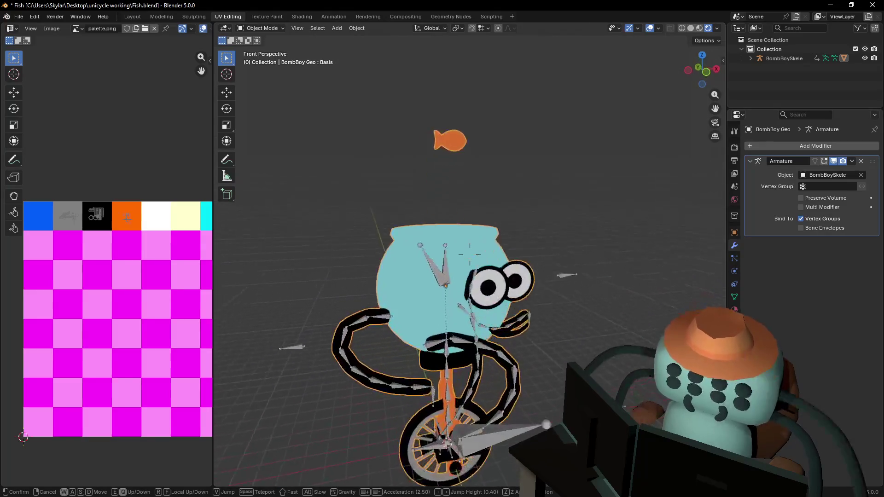
click(588, 311)
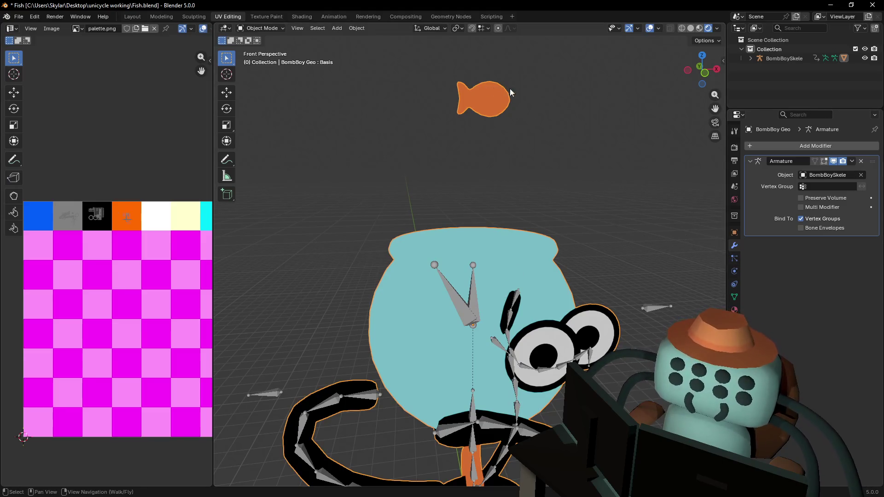
key(Tab)
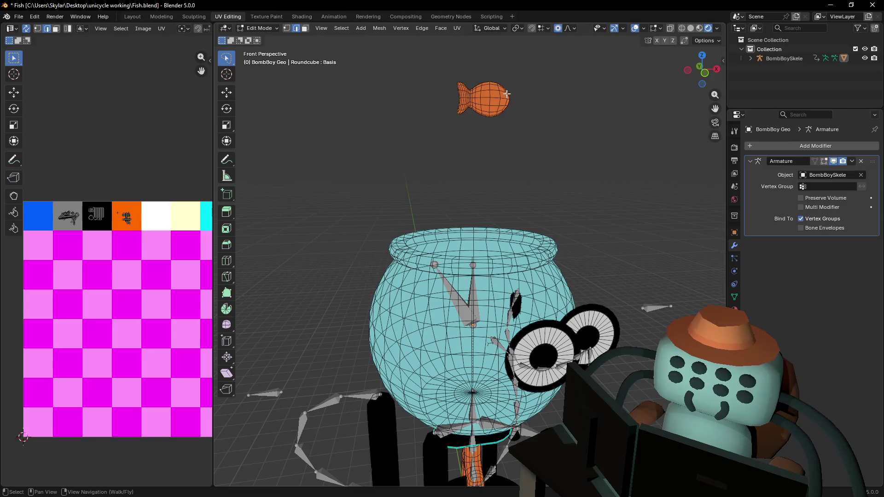
key(l)
key(g)
key(z)
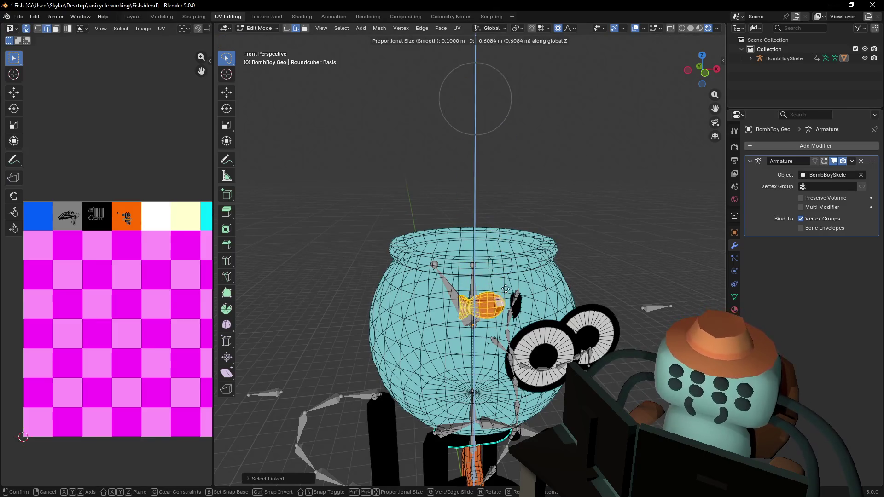
click(506, 289)
key(Tab)
- Unwrap the fish's UVs, shrink the island and place it on the orange swatch
key(w)
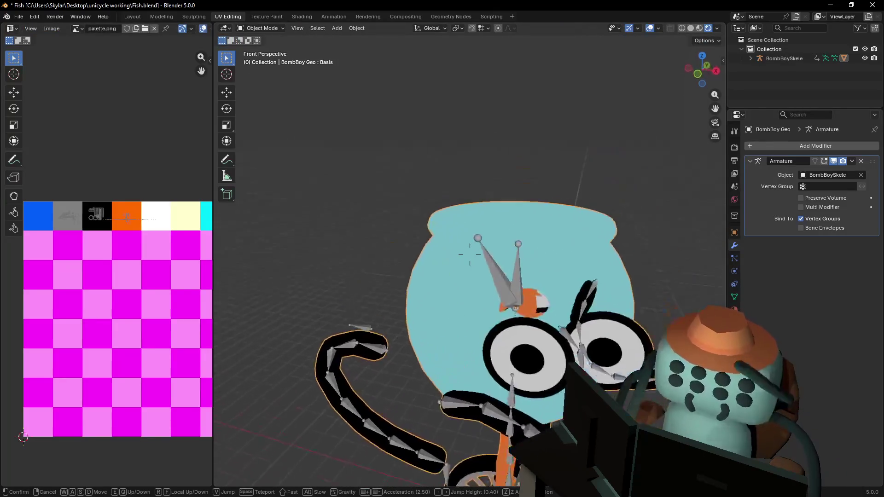
key(Escape)
key(Tab)
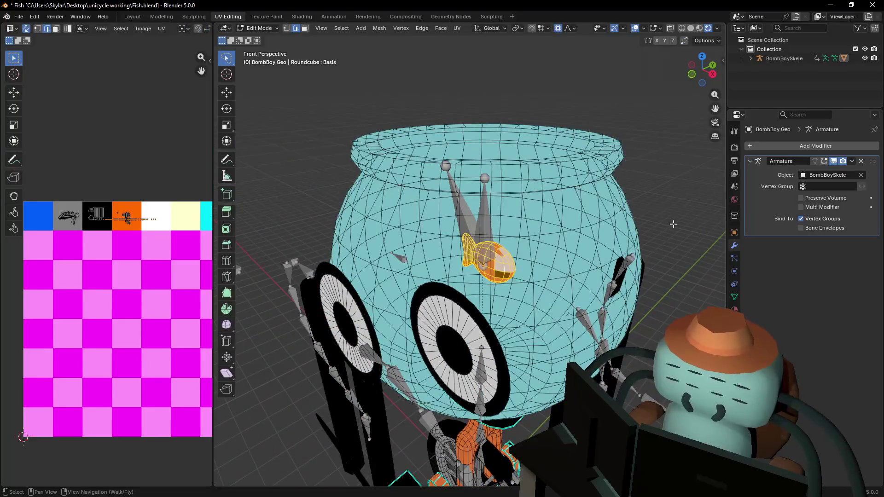
scroll(158, 250, up, 2)
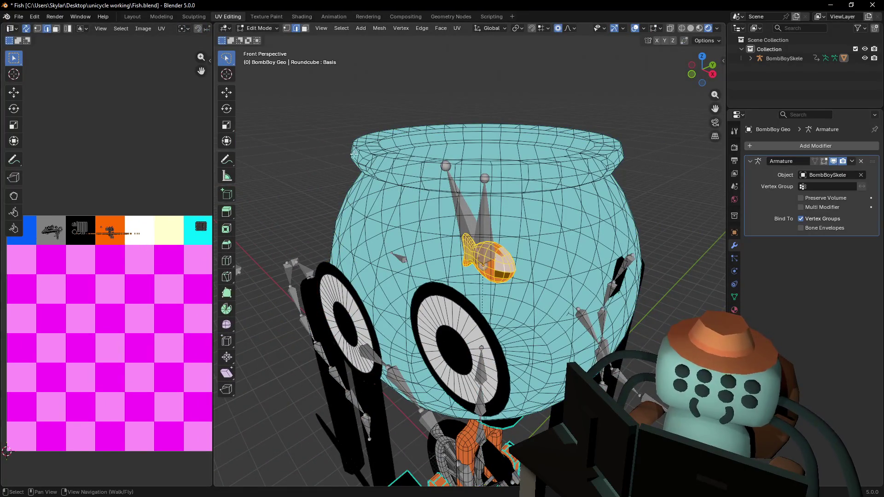
key(u)
click(498, 109)
key(s)
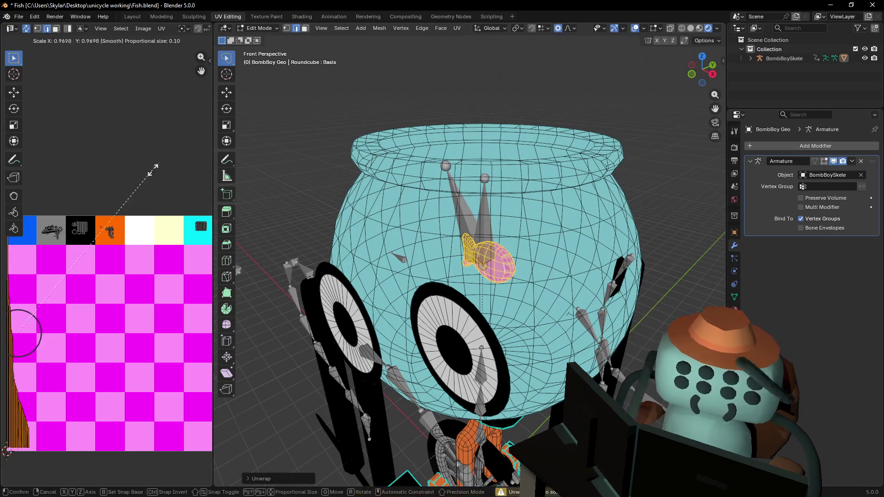
click(21, 331)
key(g)
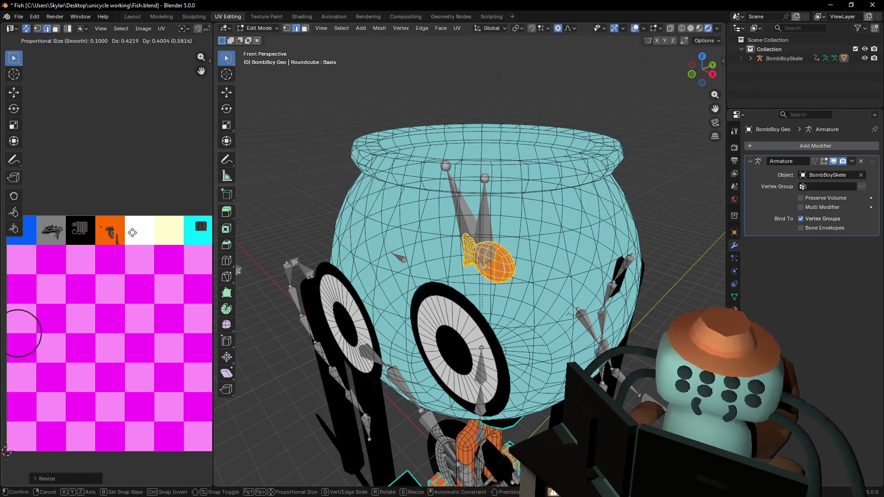
click(125, 227)
key(Tab)
- Reframe the view on the fishbowl and bring up the interaction mode list
key(shift+grave)
key(s)
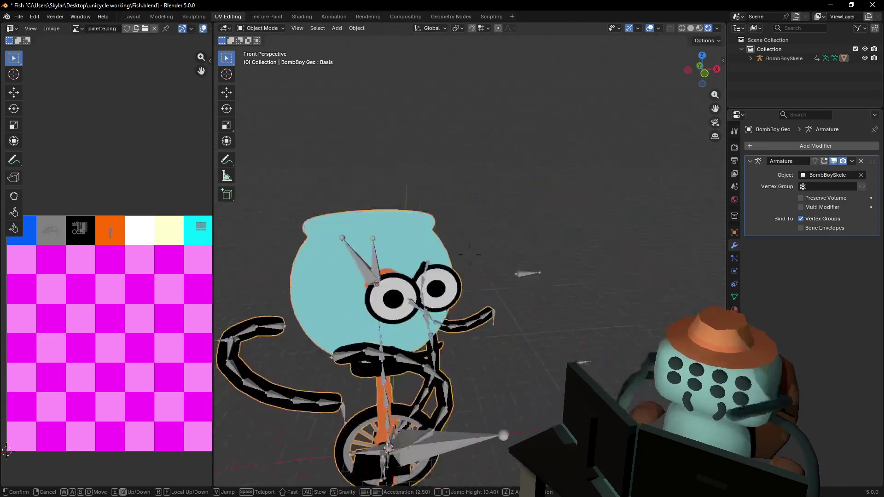
key(w)
click(489, 200)
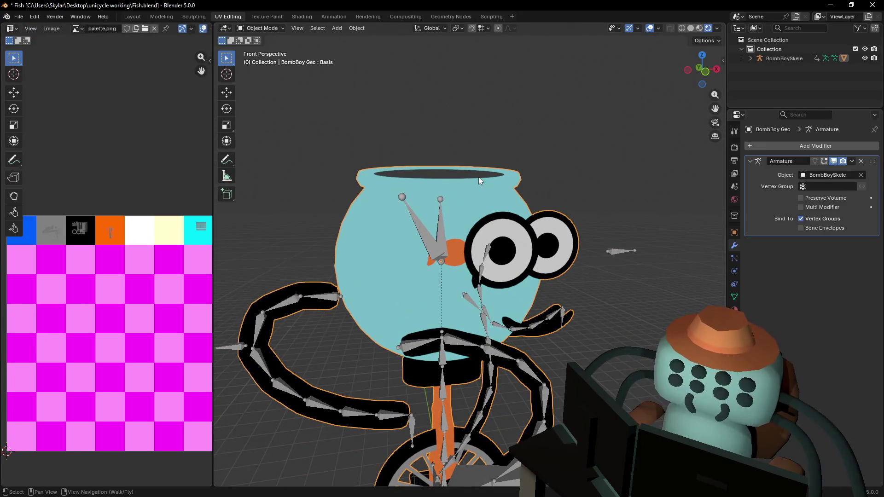
key(Tab)
key(Tab)
click(261, 28)
click(269, 40)
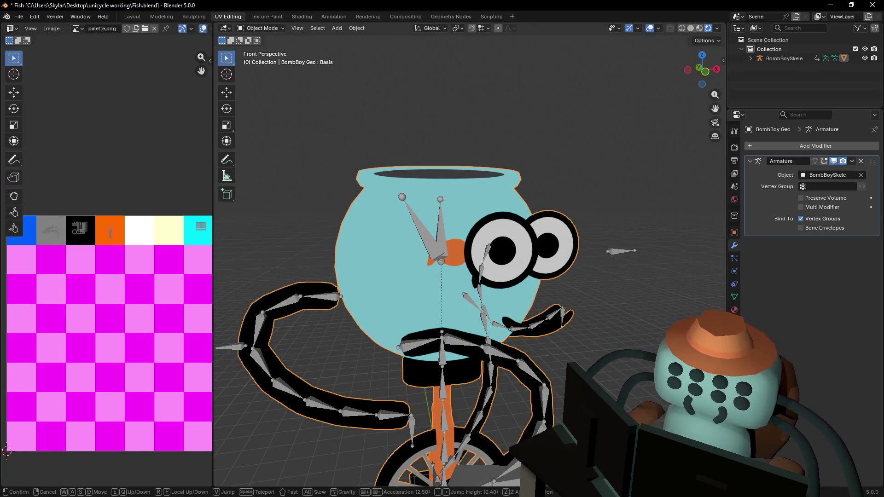
scroll(390, 118, up, 2)
click(259, 28)
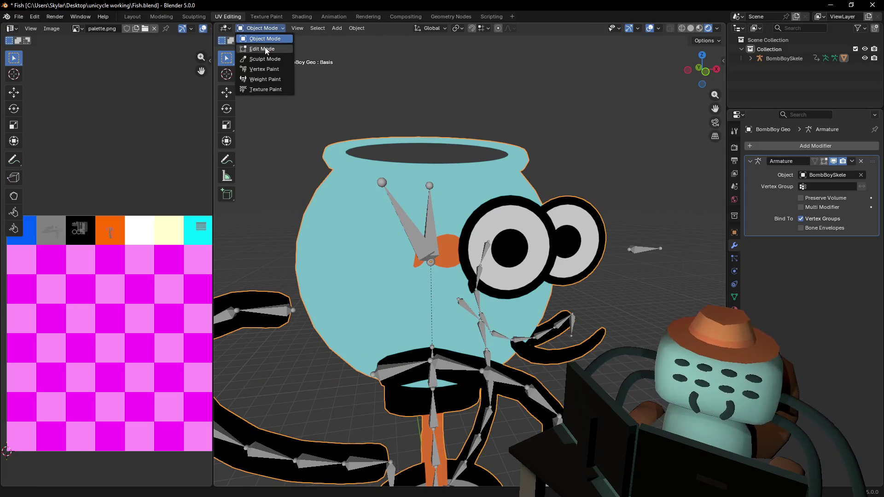
- In Edit Mode, select both cartoon eyes as linked geometry and delete their faces
click(274, 50)
click(577, 214)
right_click(547, 216)
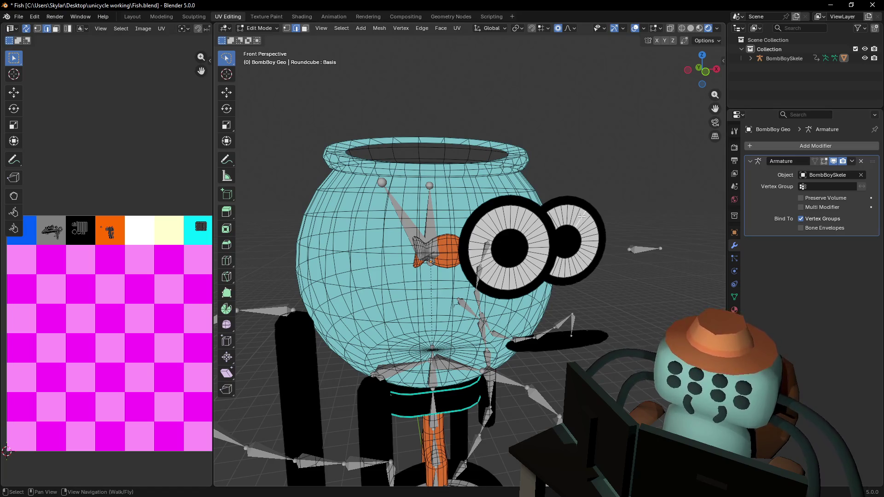
key(l)
key(l)
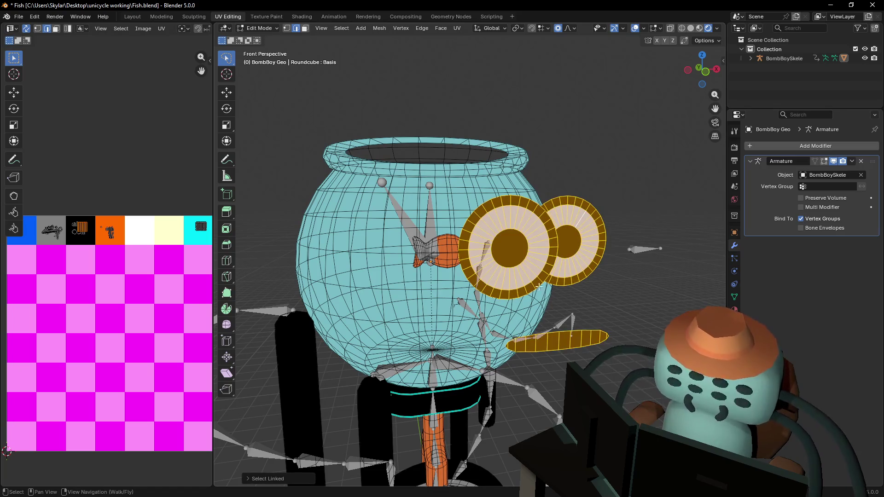
key(x)
click(532, 228)
- Walk the view around the fishbowl and return to Object Mode
key(shift+grave)
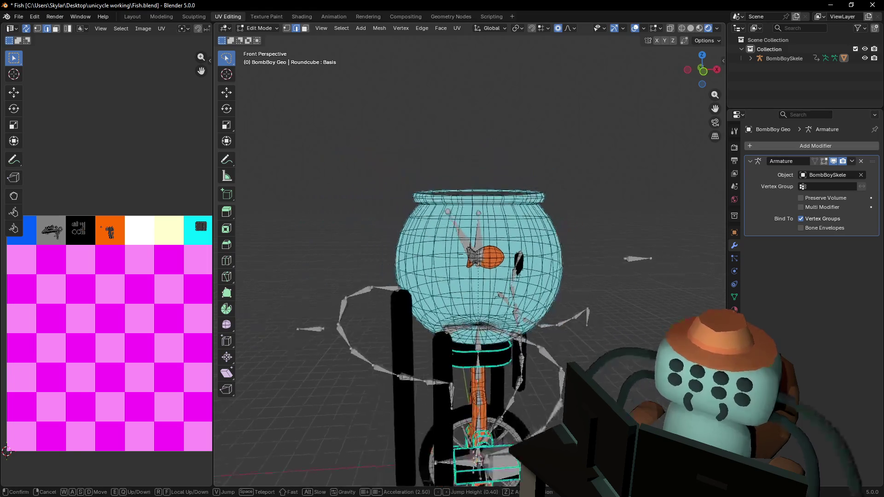
key(d)
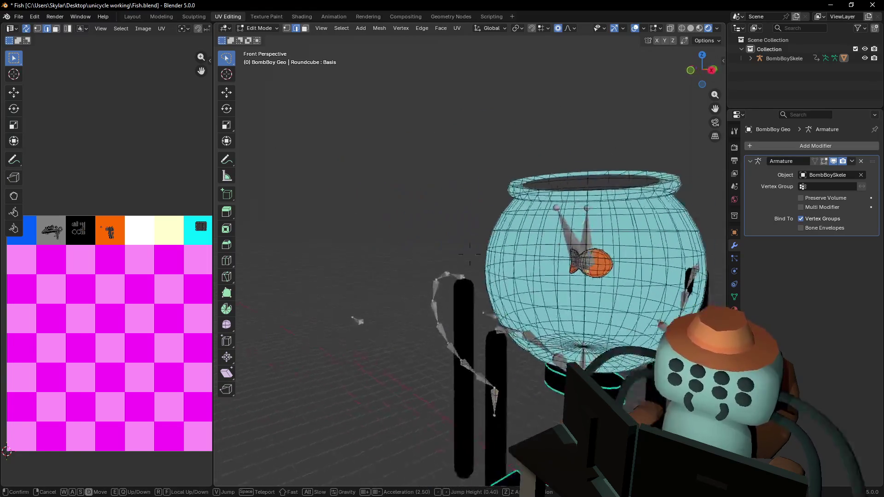
mouse_move(477, 254)
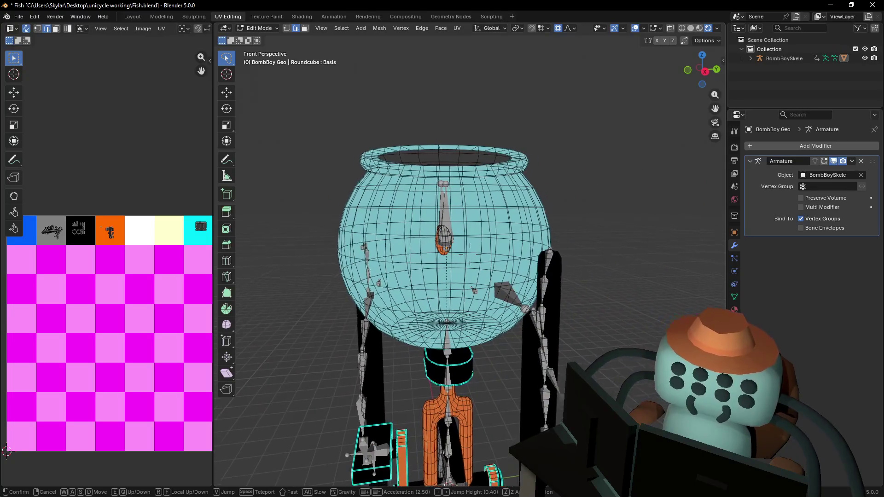
key(w)
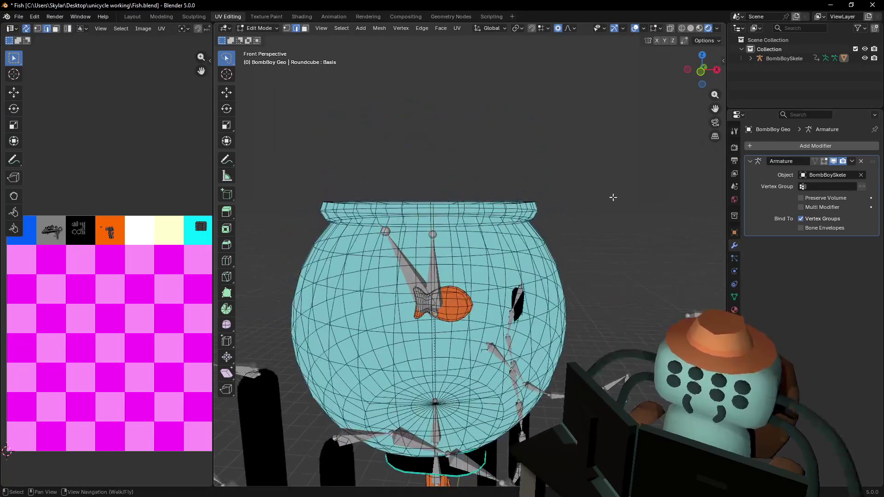
key(Tab)
key(s)
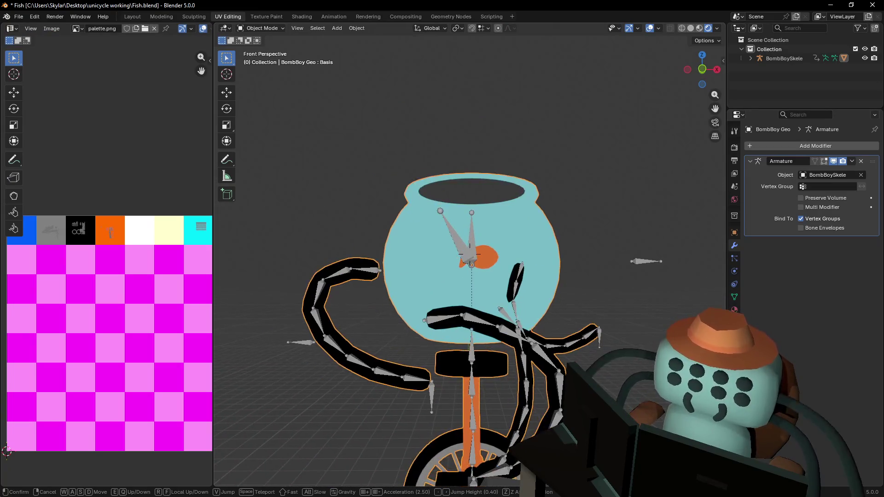
- Turn the view toward the wheel and show the mesh's vertex groups and shape keys
key(s)
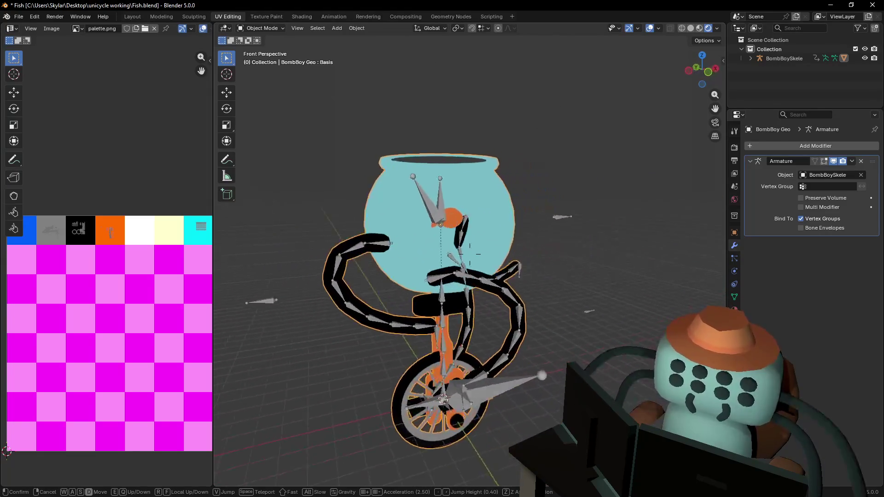
click(470, 254)
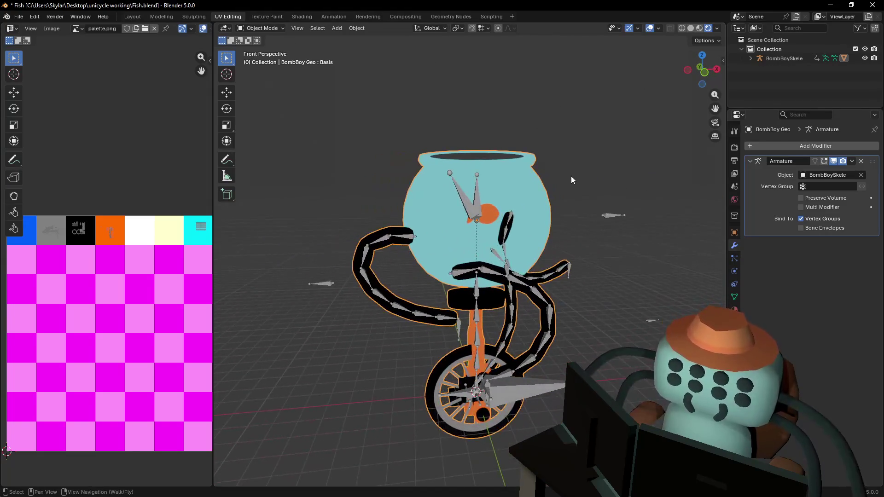
click(735, 295)
- Preview the Cheeks and lower shape key sliders, cancelling the Speeding1 change so all stay 0
drag(813, 262, 813, 263)
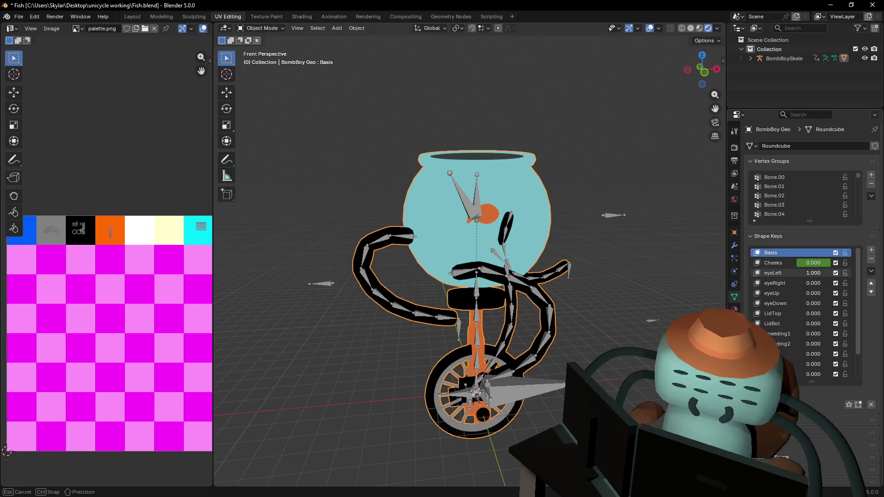
scroll(813, 342, down, 3)
drag(813, 344, 813, 354)
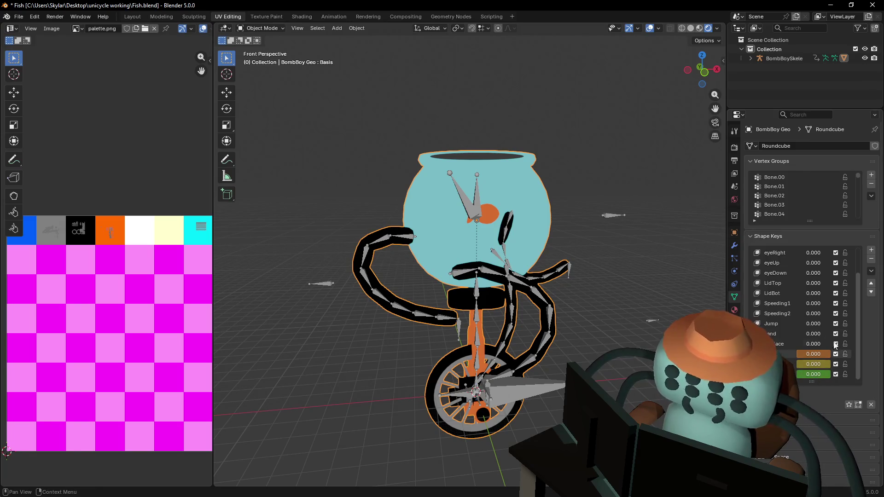
scroll(775, 319, up, 2)
drag(819, 327, 847, 328)
key(Escape)
click(576, 218)
scroll(584, 200, down, 1)
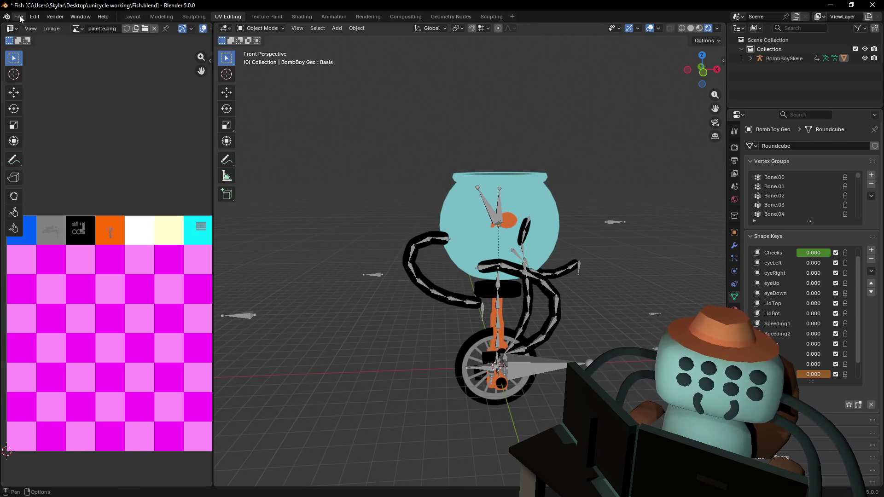
- Save Fish.blend, set the last shape key to 1.000, and save again
key(ctrl+s)
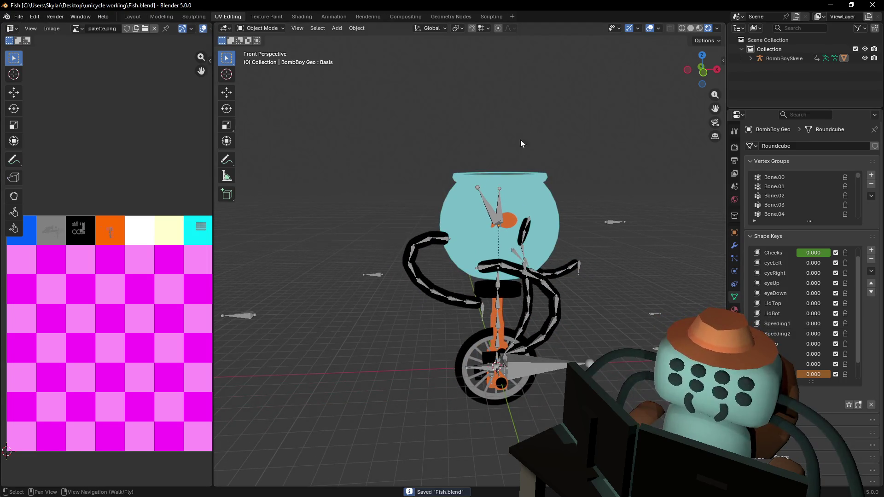
drag(521, 135, 462, 181)
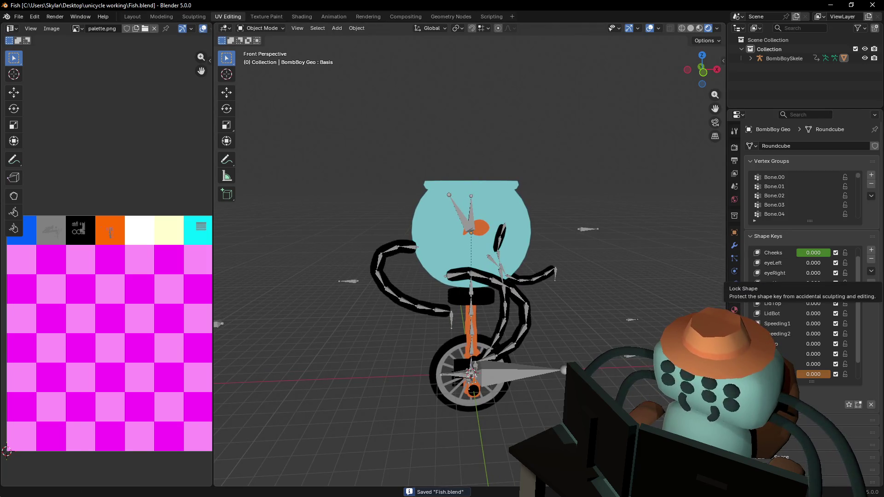
drag(573, 165, 554, 185)
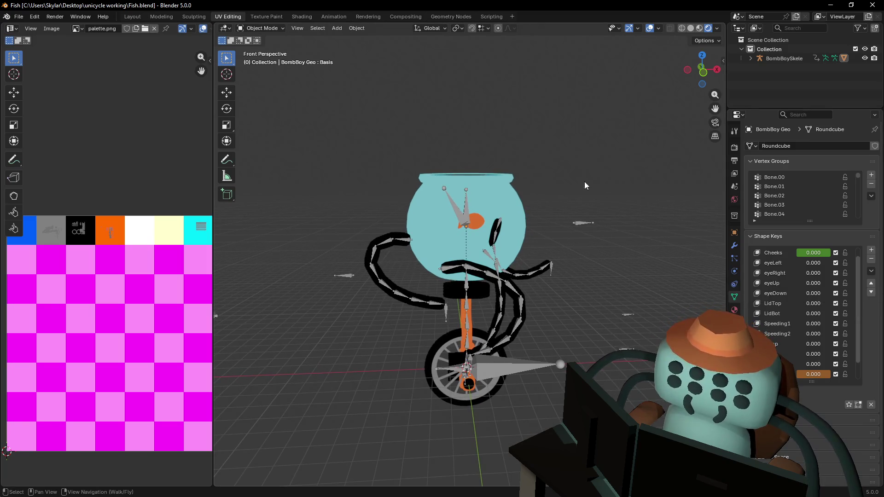
scroll(584, 189, up, 4)
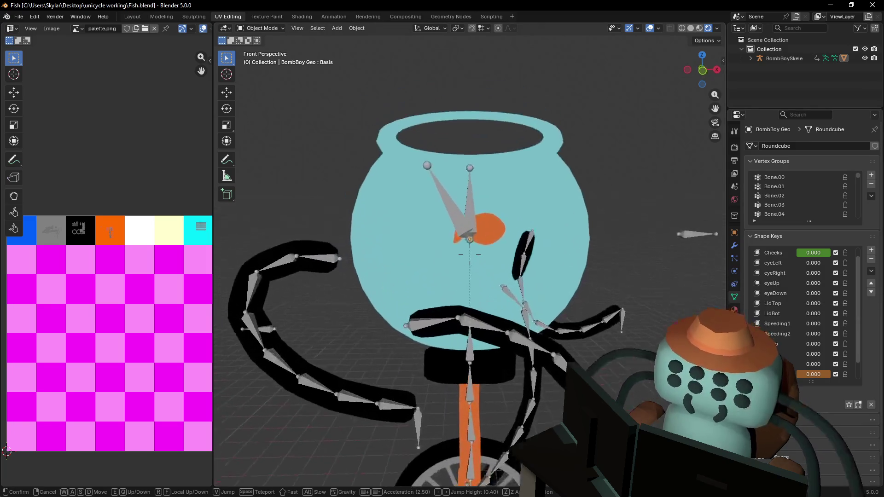
scroll(565, 195, down, 4)
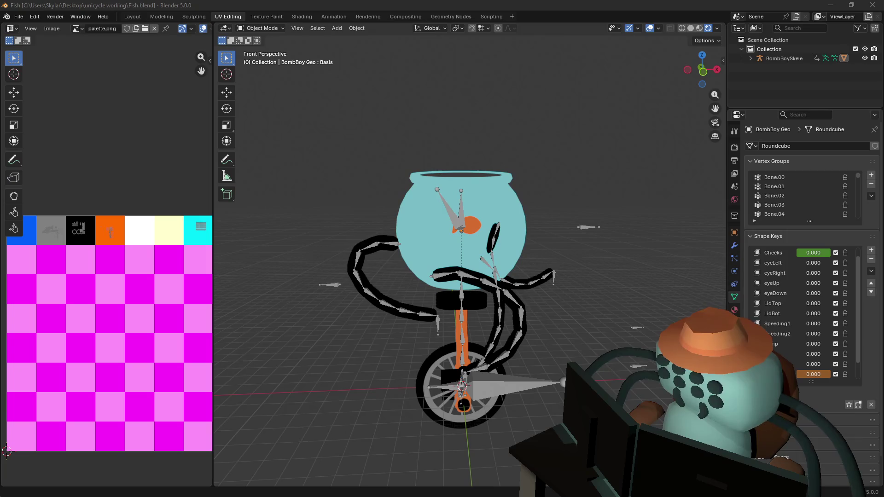
drag(803, 374, 828, 374)
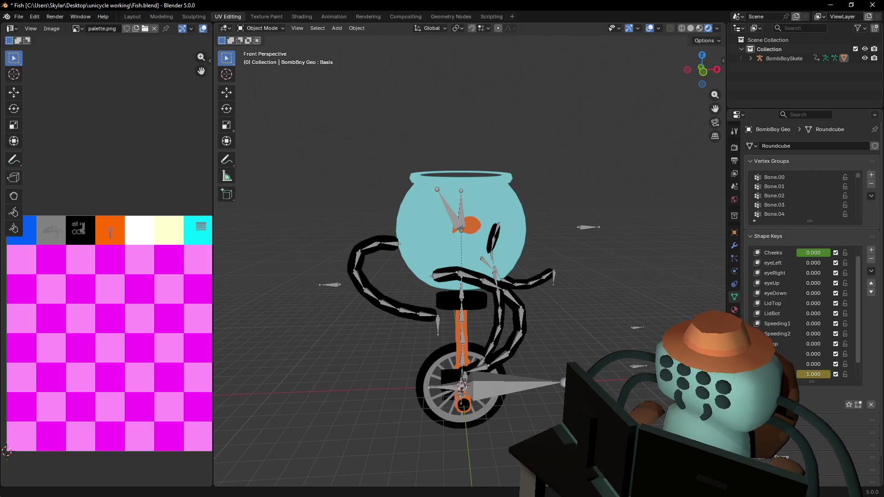
key(ctrl+s)
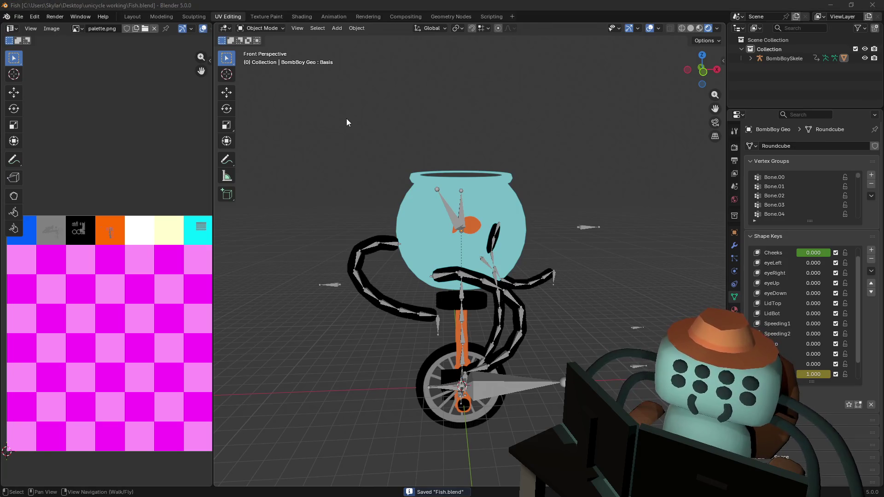
key(alt+Tab)
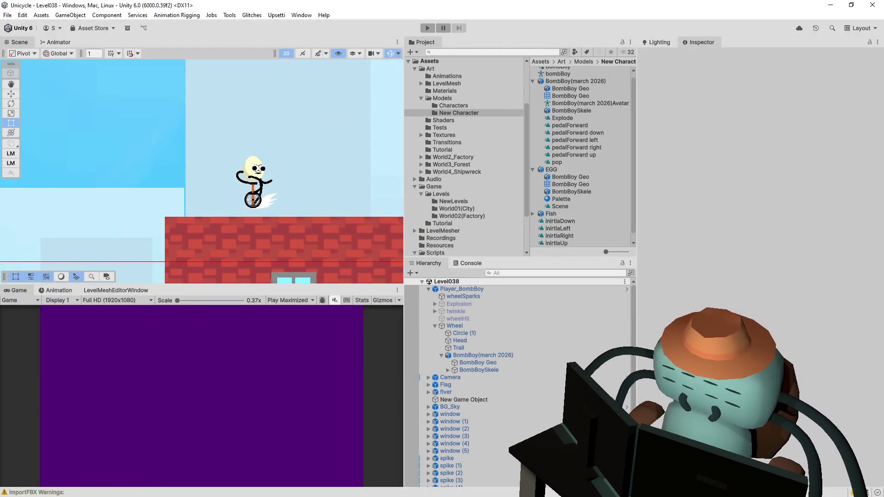
- Inspect Player_BombBoy, its Head sprite and collider, and the BombBoy(march 2026) Animator
scroll(265, 175, up, 2)
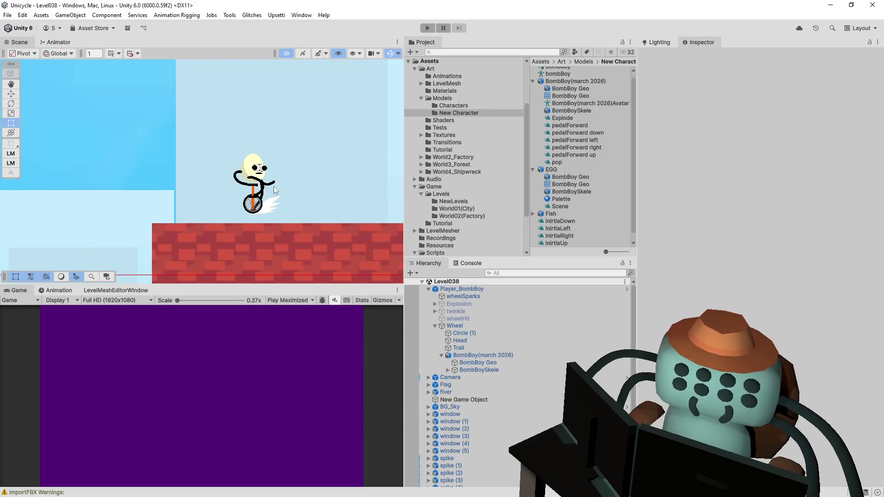
click(300, 228)
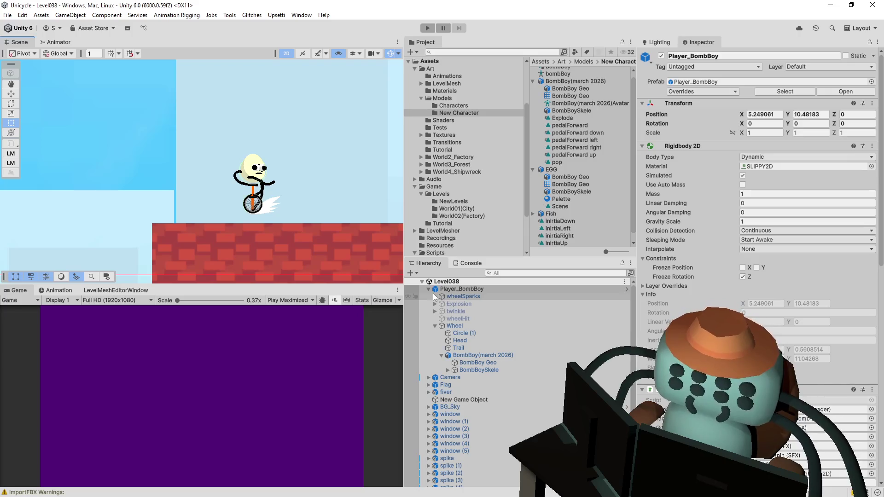
click(467, 342)
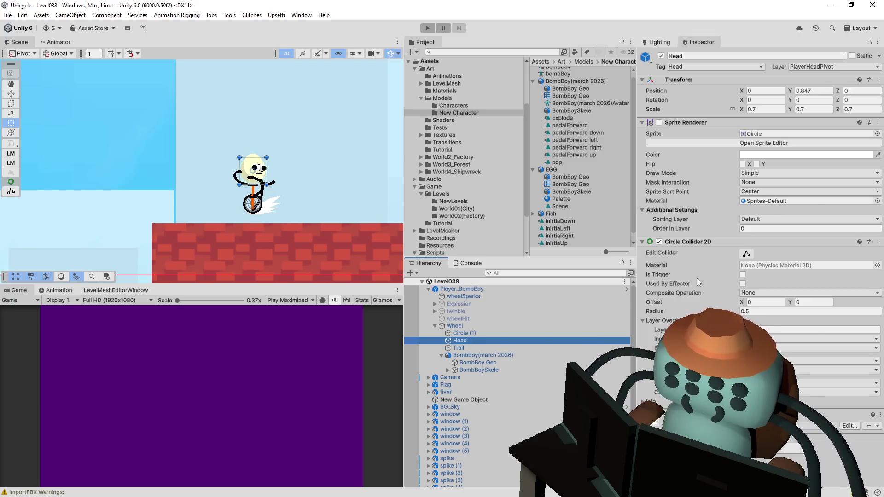
scroll(277, 183, up, 2)
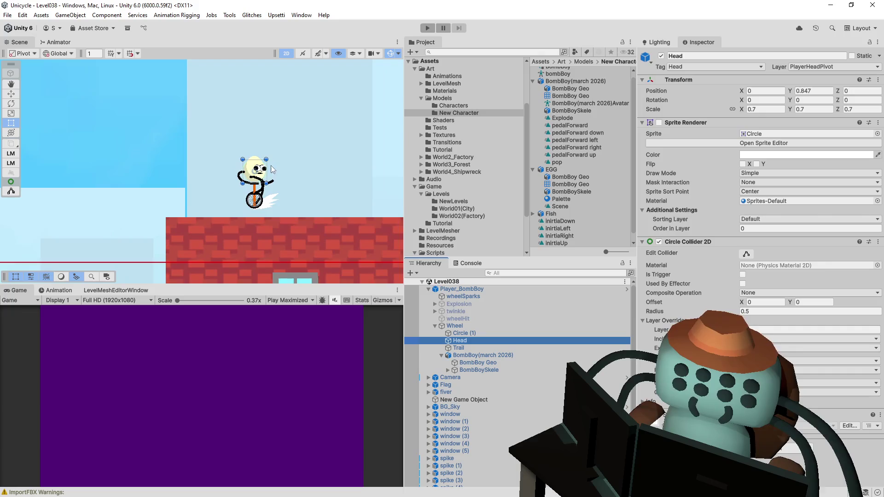
scroll(276, 183, up, 2)
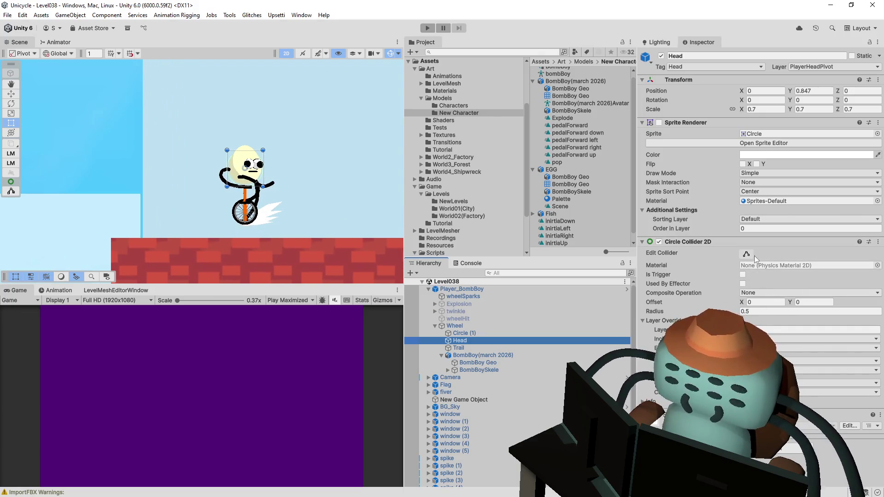
click(470, 356)
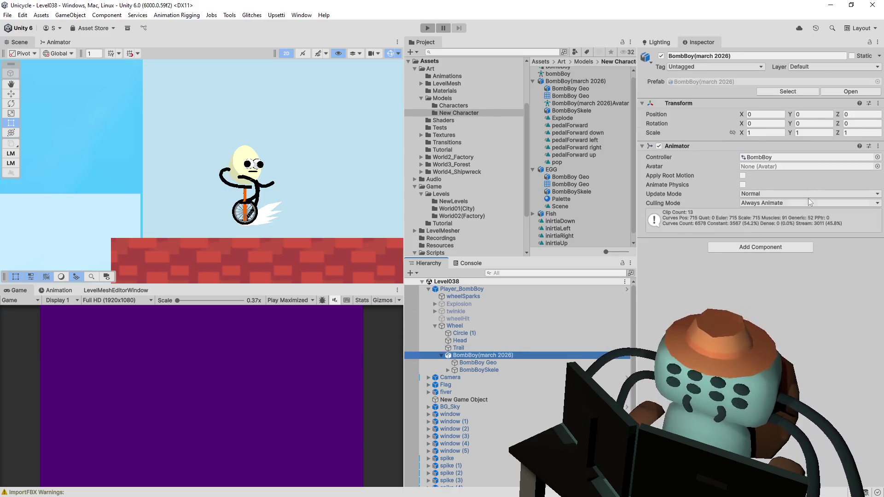
- Inspect BombBoy Geo's mesh and locate its current mesh asset in the Project window
click(478, 363)
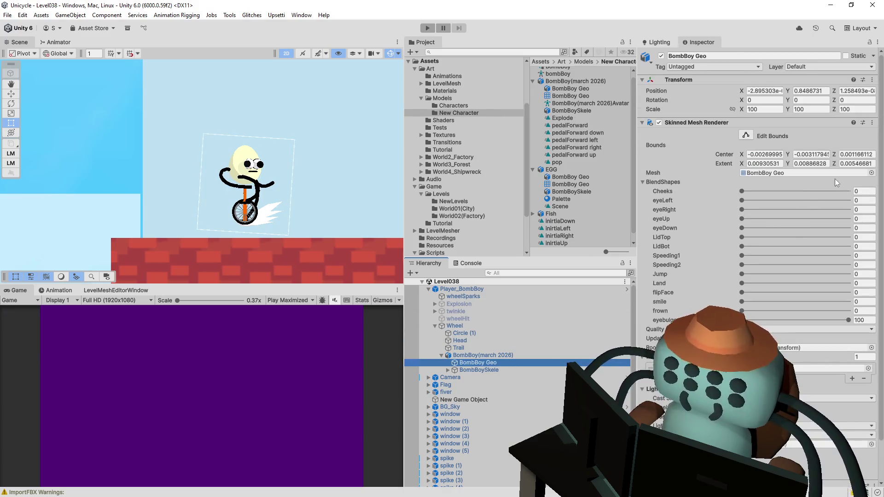
click(872, 173)
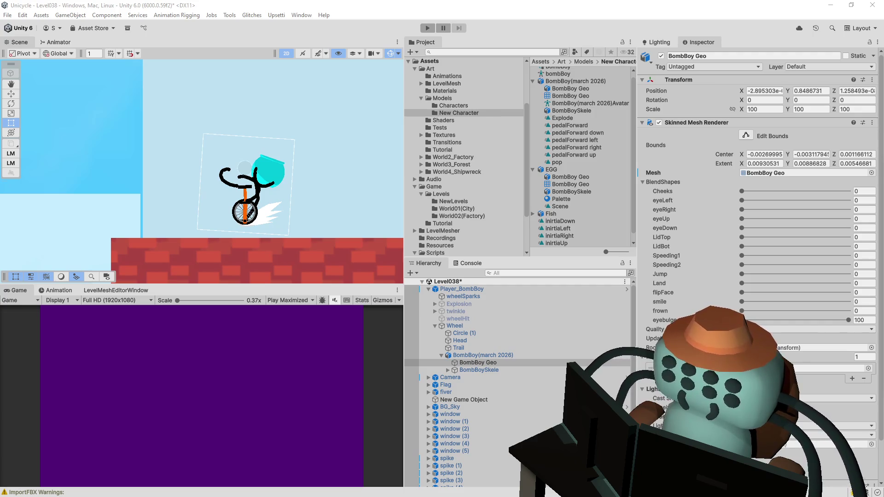
key(Escape)
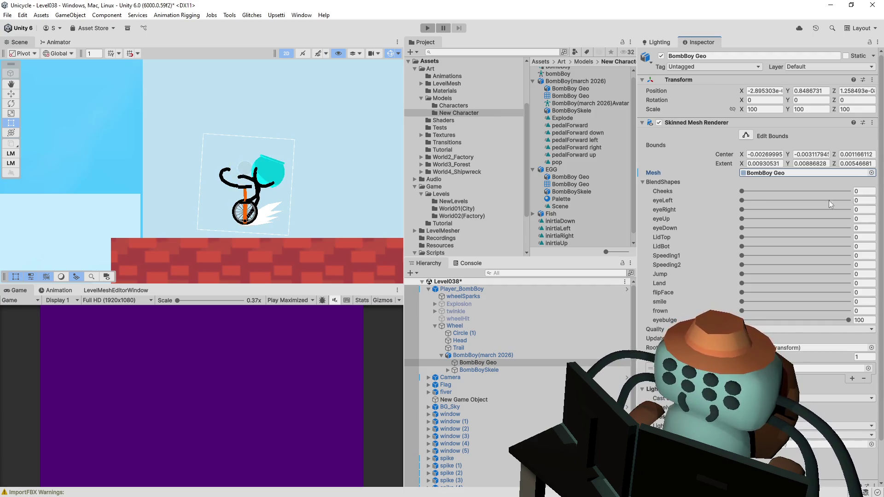
click(783, 172)
- Select the Fish model asset, change one of its import settings, and start a test run
scroll(600, 172, down, 2)
click(603, 169)
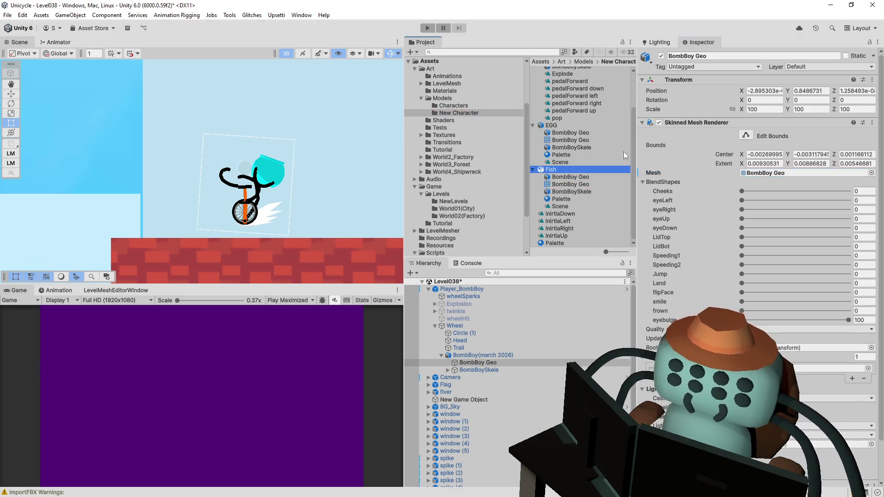
click(743, 130)
scroll(784, 197, down, 5)
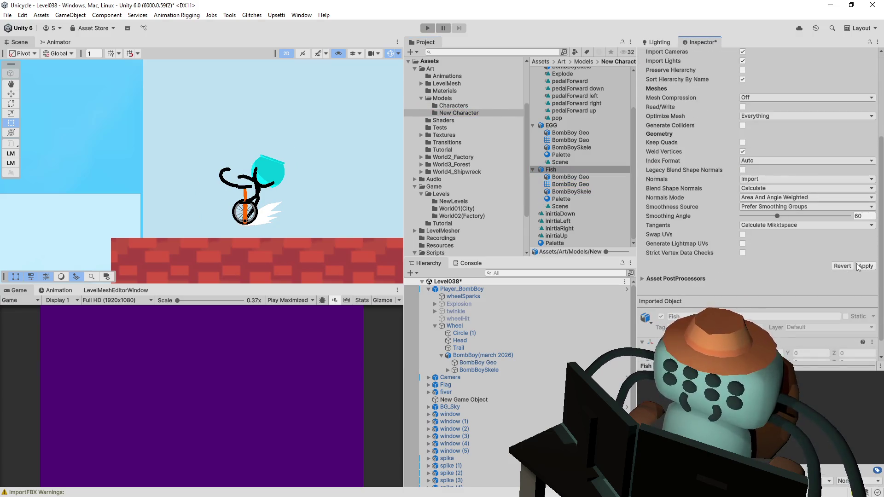
click(432, 28)
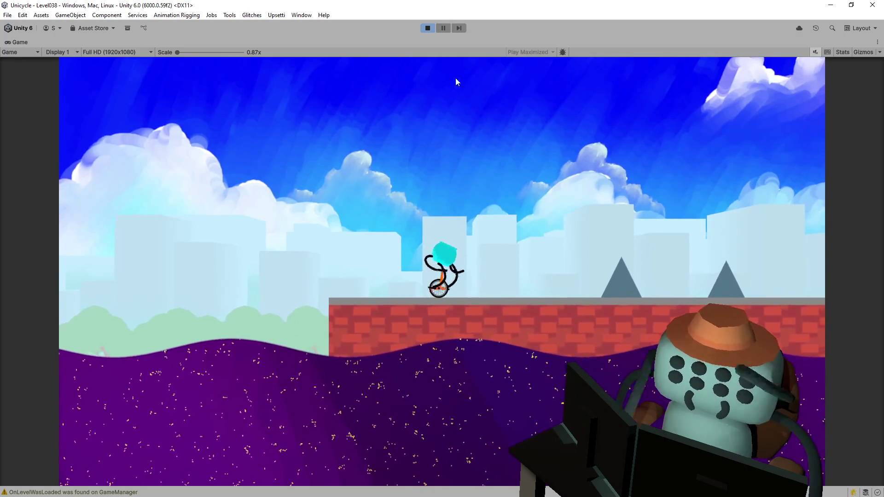
- Pause the run, view the scene in 3D then 2D, select the character mesh, and stop
click(443, 28)
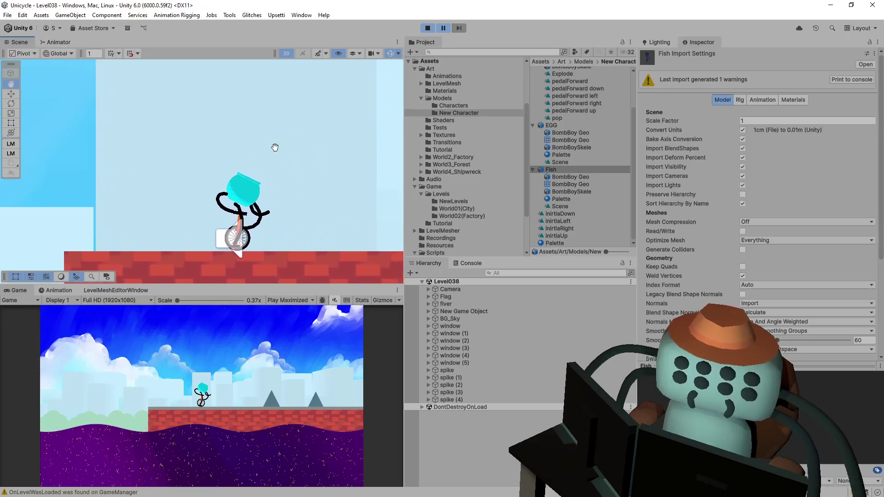
click(289, 54)
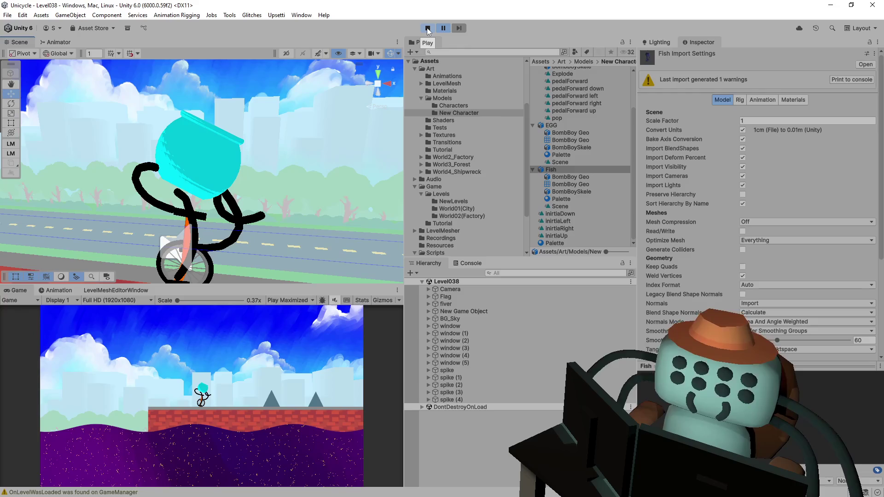
click(286, 53)
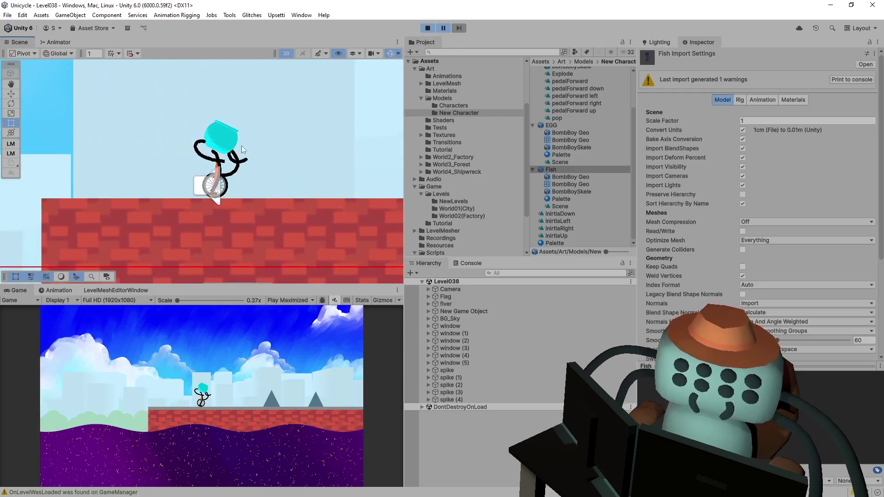
click(239, 144)
click(429, 29)
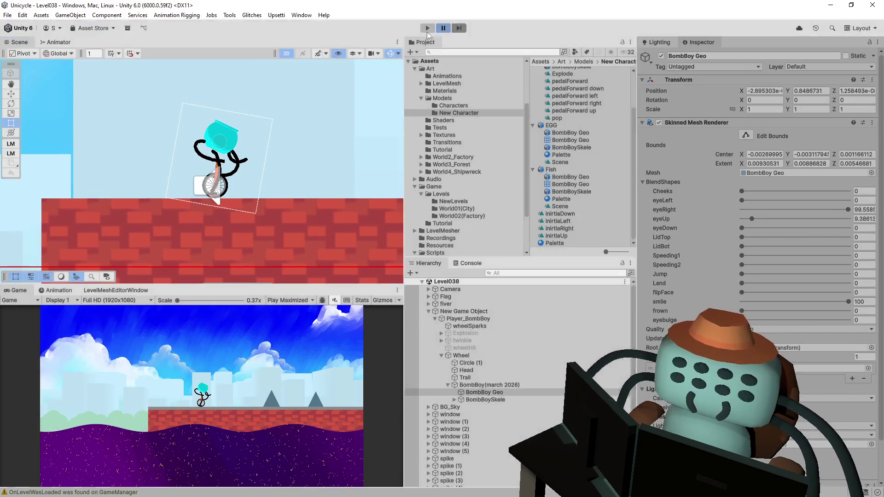
- Select the background plane under BGTest (14) and make BG_Sky unpickable in the scene
click(179, 141)
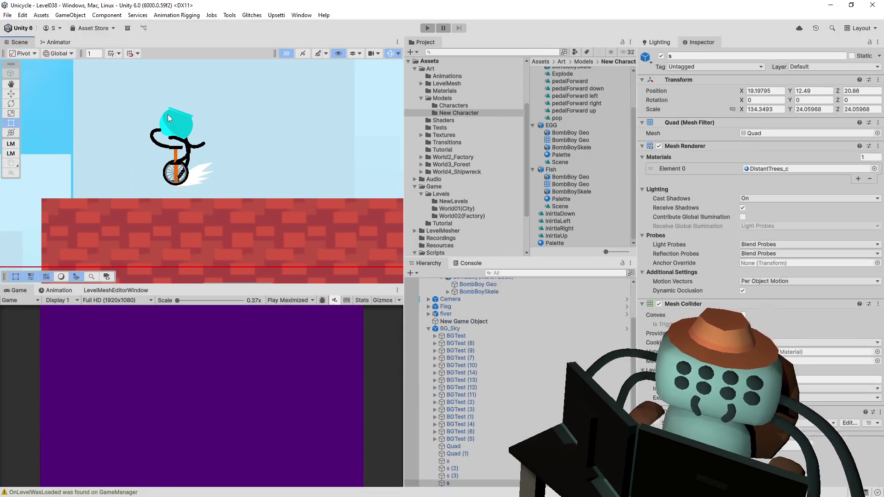
key(ctrl+v)
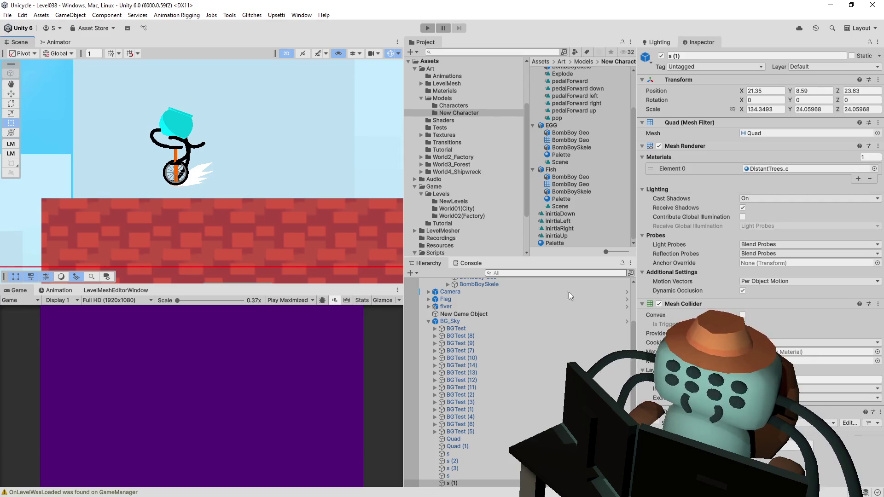
click(190, 137)
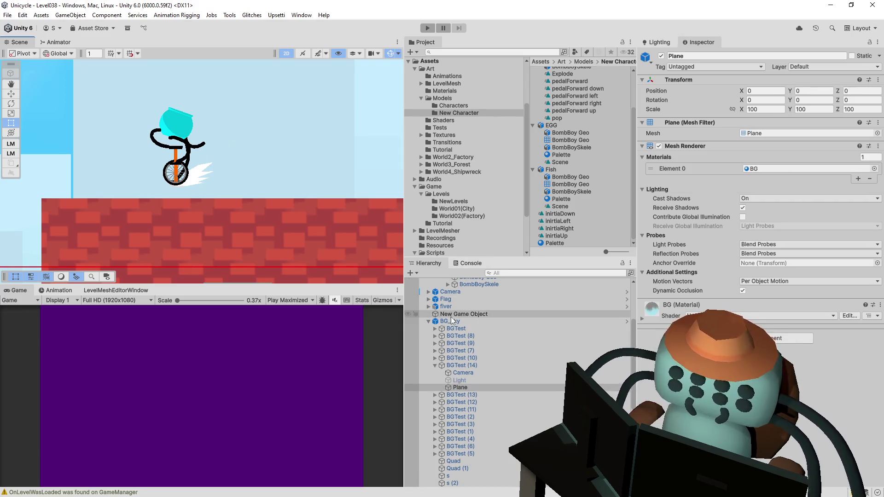
click(415, 321)
click(184, 133)
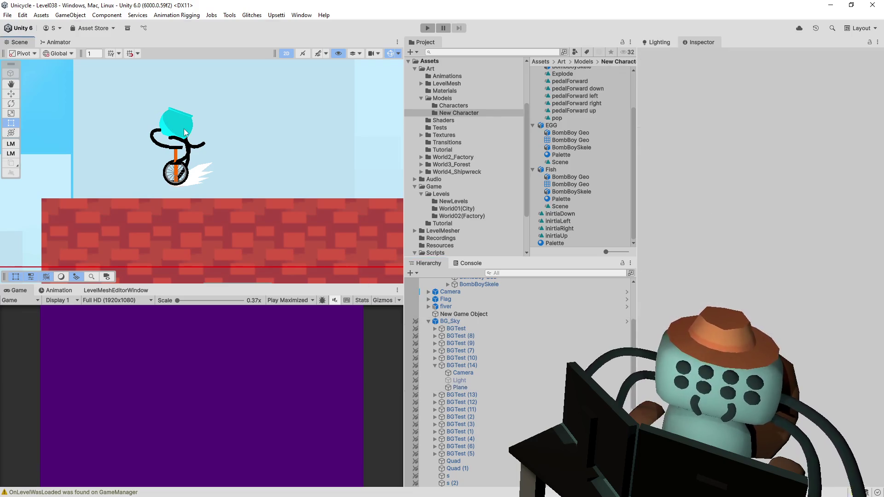
- Select the character's BombBoy Geo mesh, find its Palette material, and open its shader code
click(183, 138)
click(183, 138)
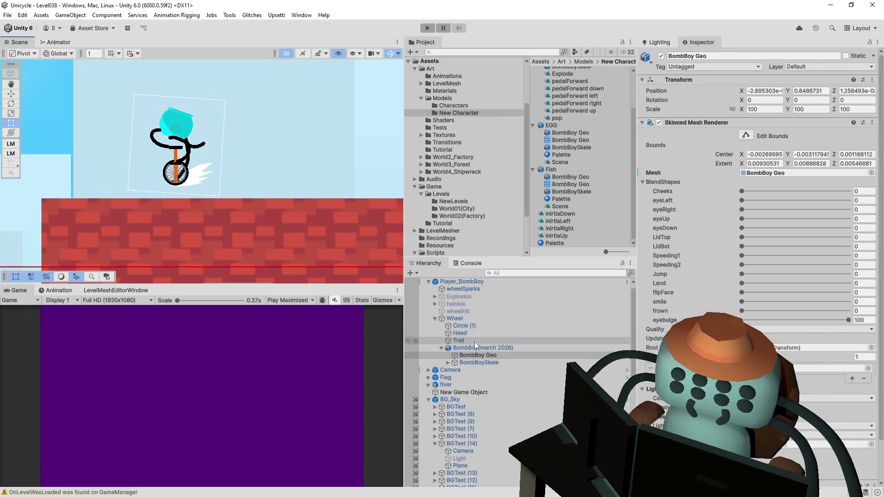
scroll(783, 221, down, 1)
click(663, 344)
click(554, 243)
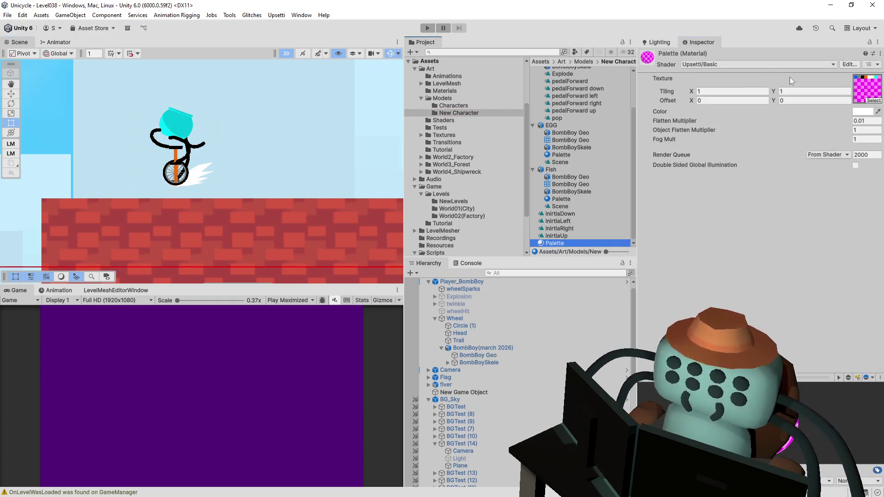
click(850, 64)
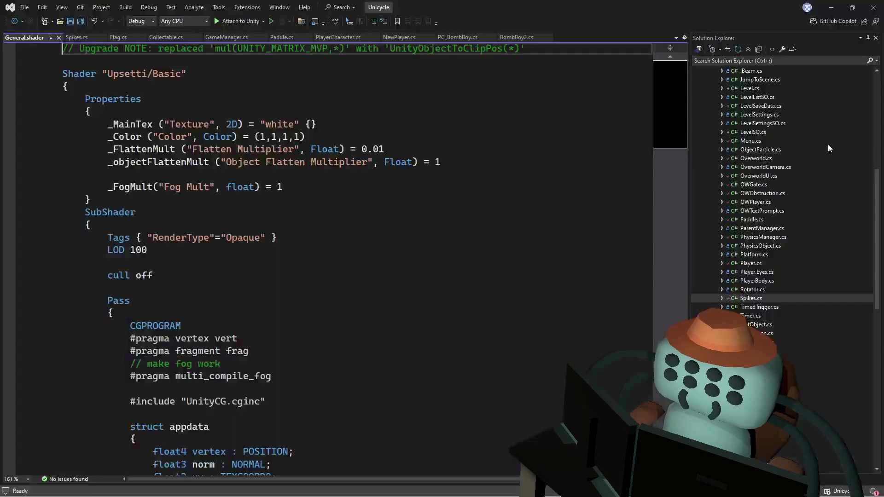
- Change 'cull off' to 'cull back' in General.shader, save, and recentre Unity's Scene view on the character
double_click(142, 274)
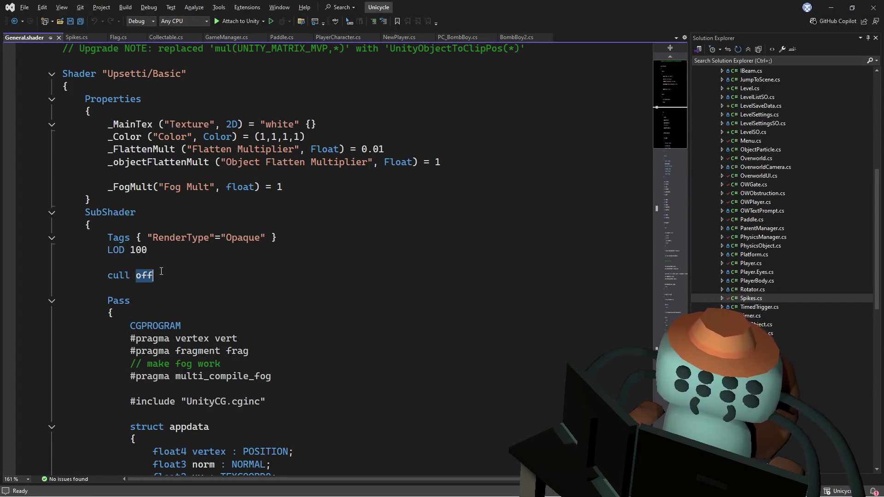
text(back)
key(ctrl+s)
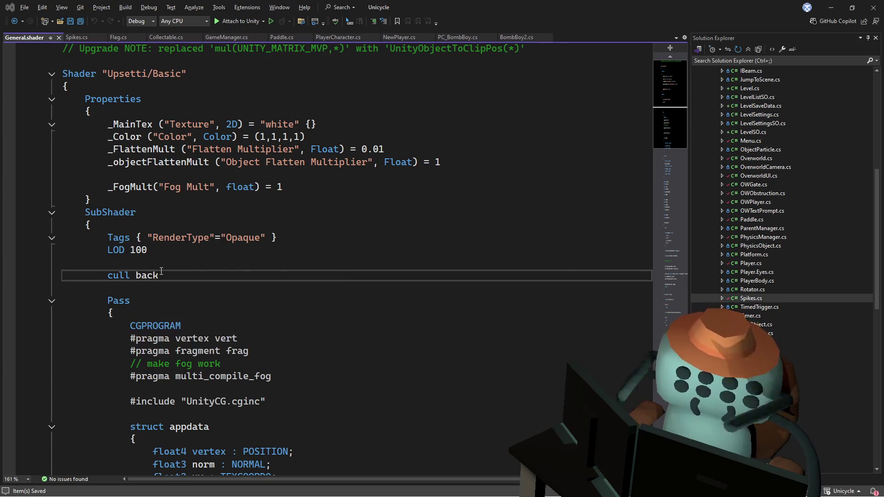
key(alt+Tab)
scroll(145, 151, up, 2)
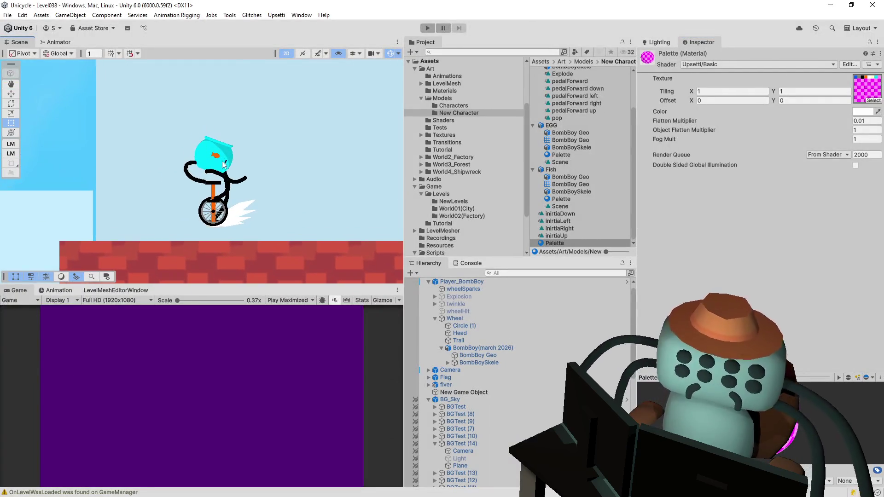
mouse_move(179, 152)
mouse_down()
mouse_move(210, 153)
mouse_move(229, 166)
mouse_up()
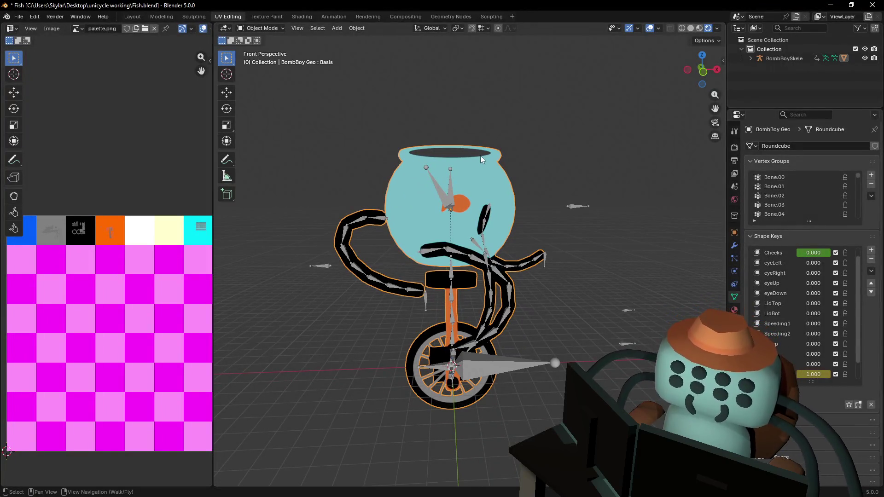
key(Tab)
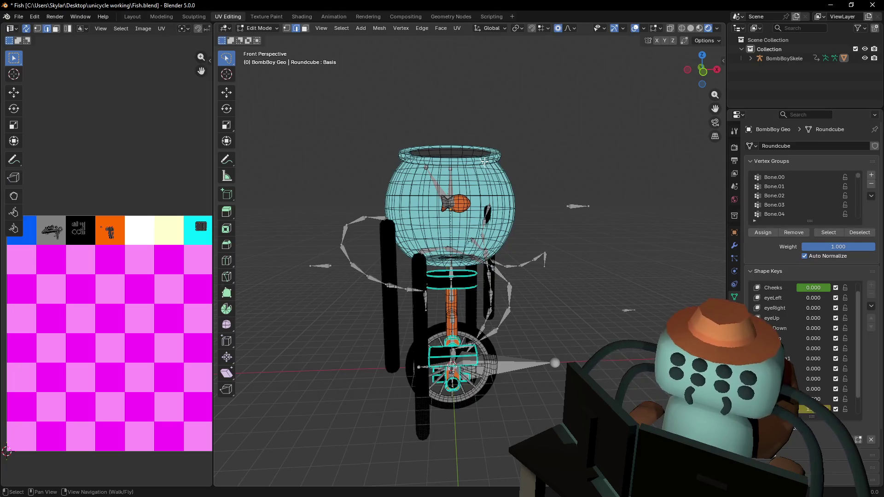
- Select the fish geometry, pick the body vertex group, and play the animation to check deformation
key(l)
key(KP_Decimal)
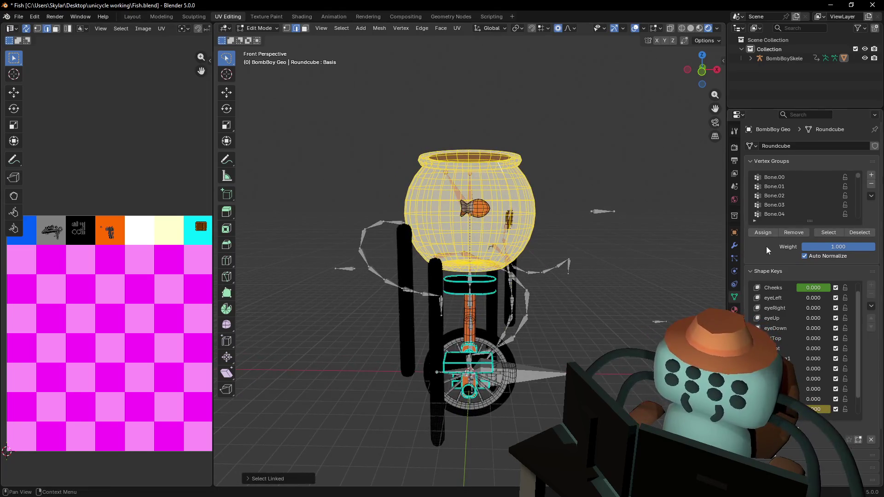
drag(797, 219, 801, 394)
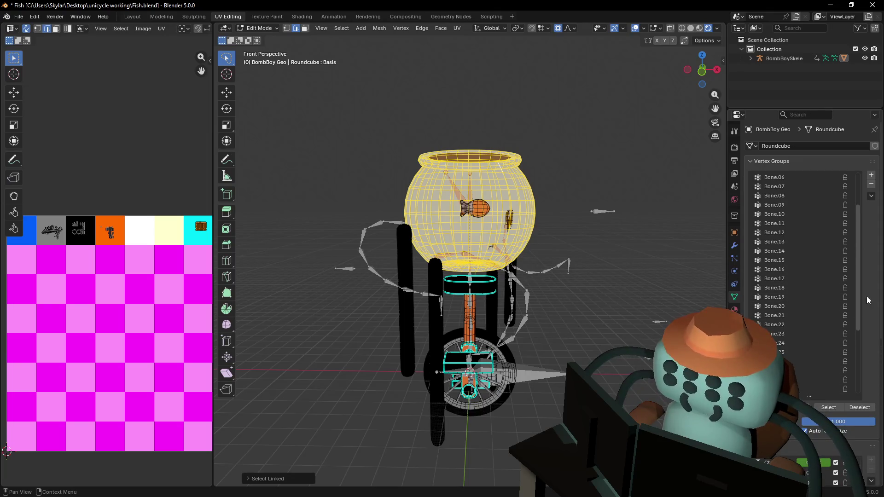
drag(858, 294, 858, 358)
click(829, 315)
key(Tab)
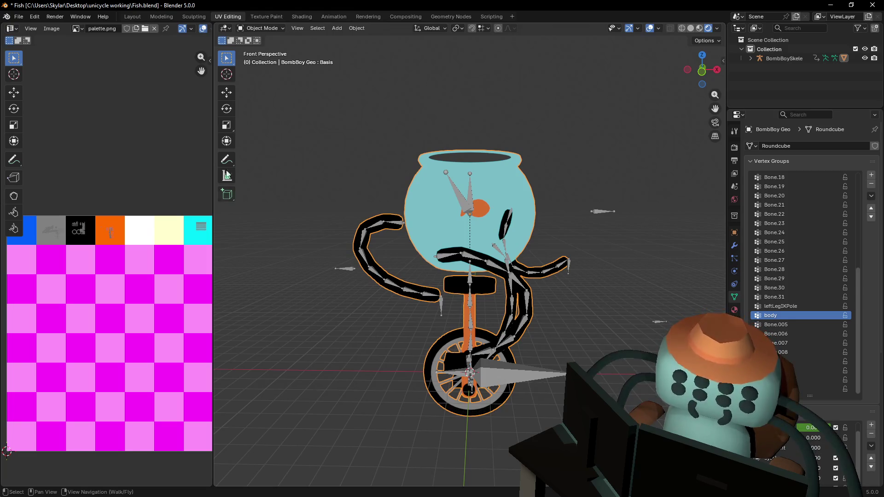
click(162, 18)
key(space)
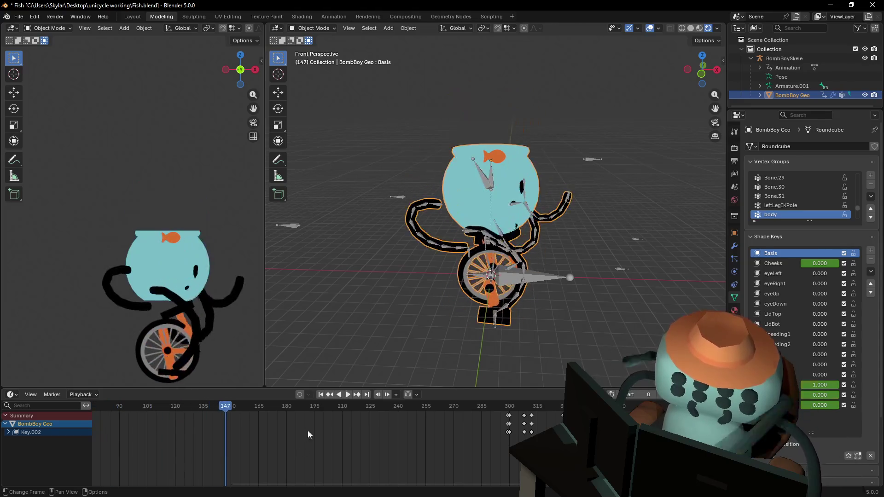
key(space)
- Assign the linked goldfish to the body vertex group, scrub the timeline, and save Fish.blend
key(Tab)
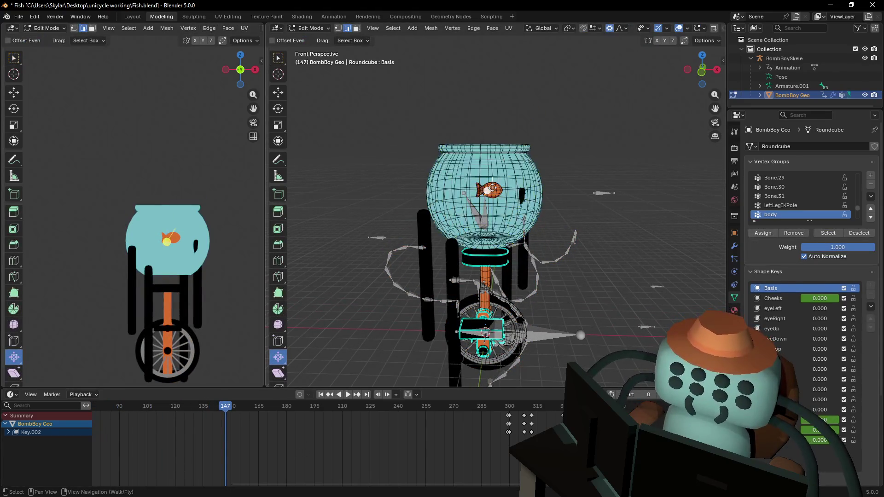
scroll(498, 186, up, 7)
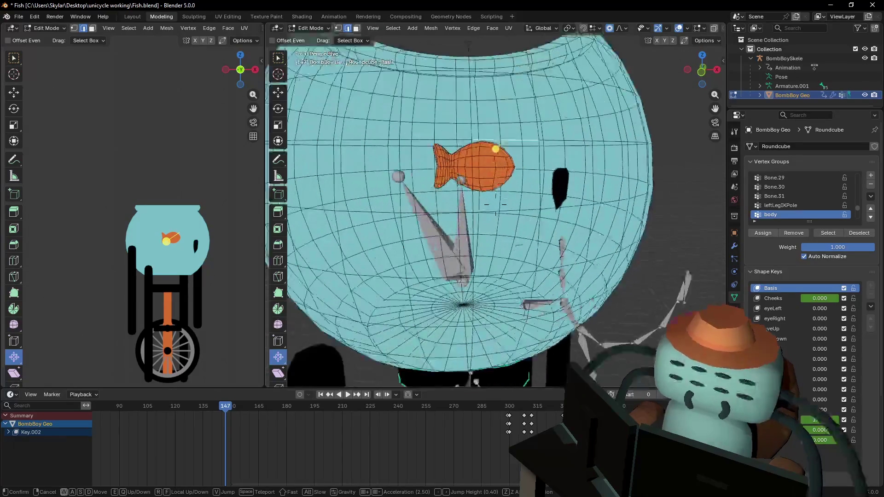
key(l)
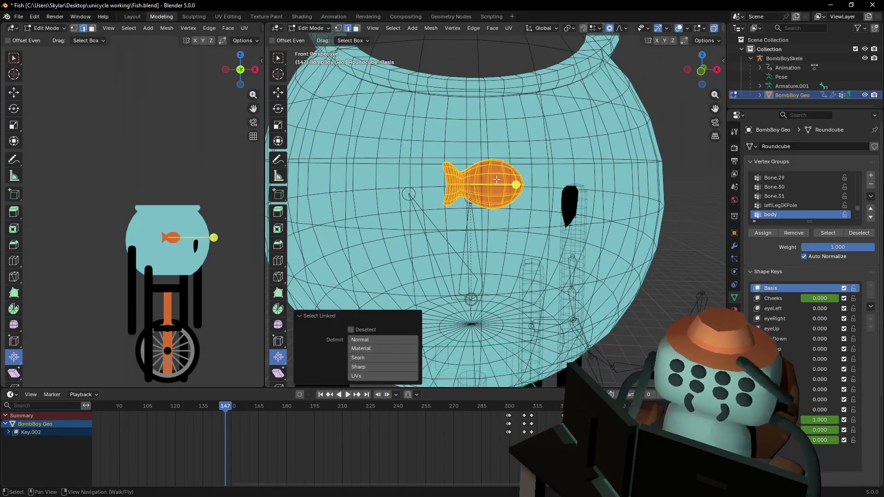
scroll(496, 182, down, 5)
click(762, 232)
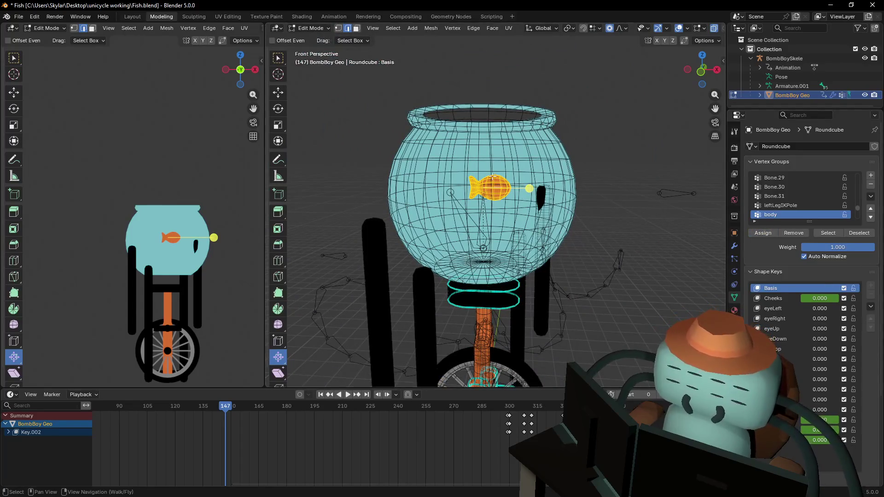
key(Tab)
mouse_move(213, 410)
mouse_down()
mouse_move(385, 412)
mouse_move(188, 412)
mouse_move(391, 419)
mouse_move(204, 424)
mouse_move(284, 424)
mouse_move(259, 445)
mouse_up()
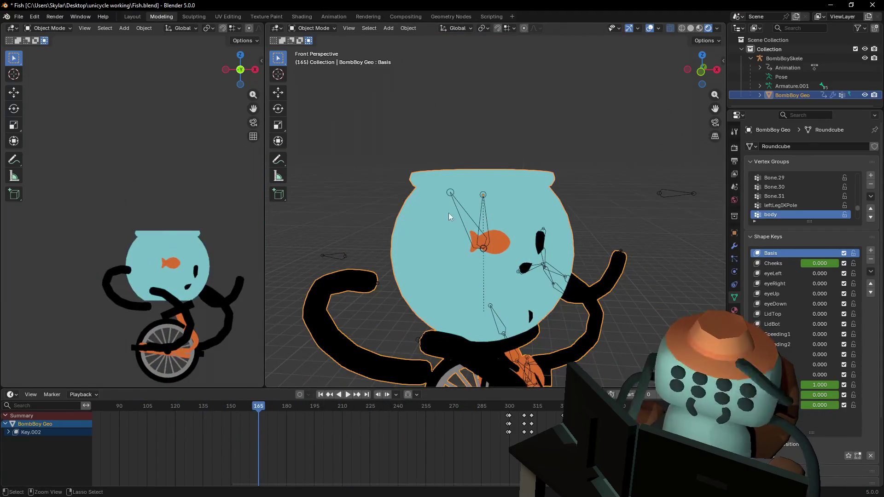
key(ctrl+s)
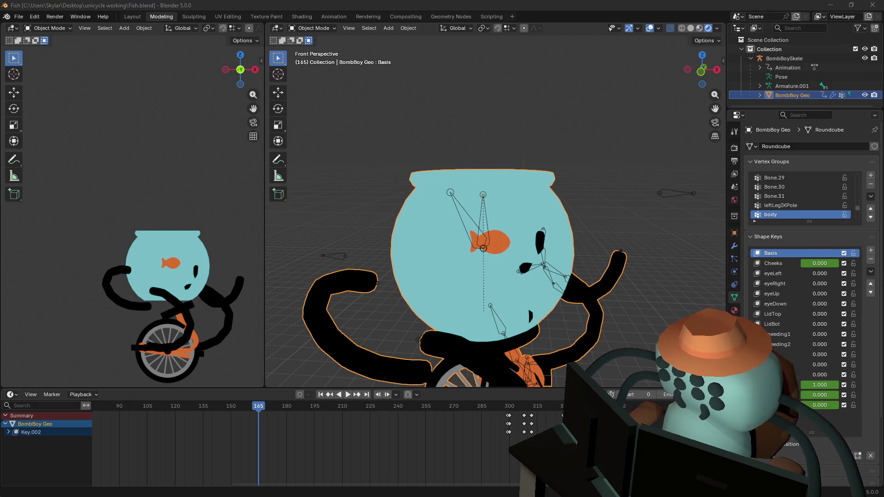
key(alt+Tab)
key(alt+Tab)
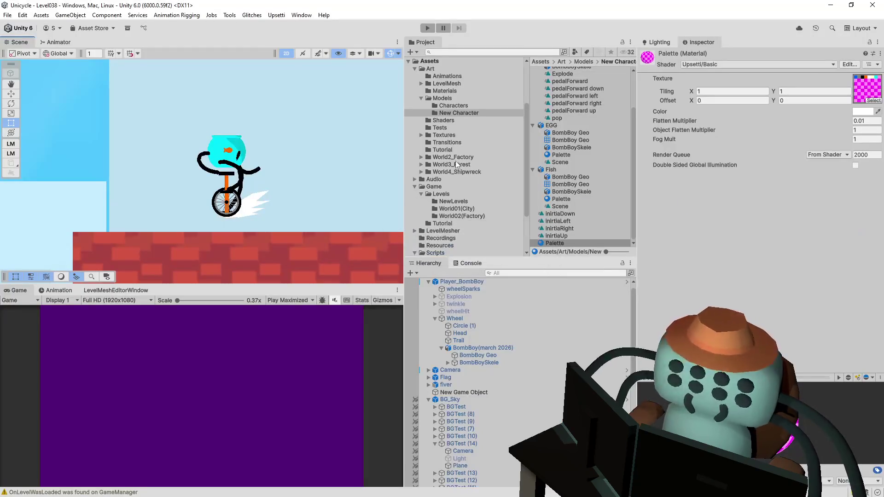
- Playtest Level038 as the fishbowl rider, jumping over the spikes to the goal flag
click(428, 28)
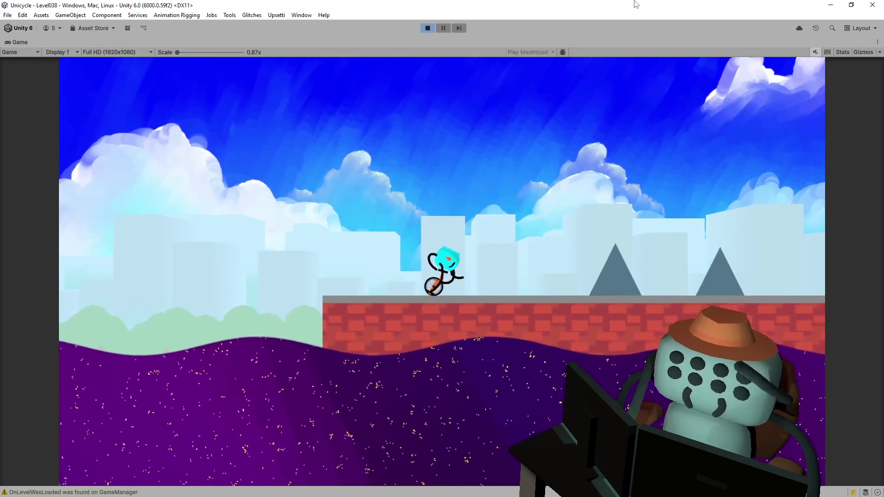
key(space)
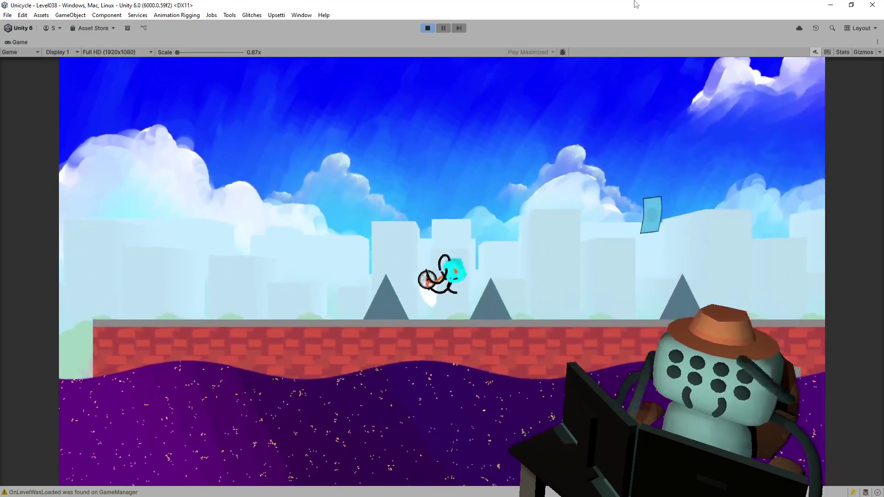
key(space)
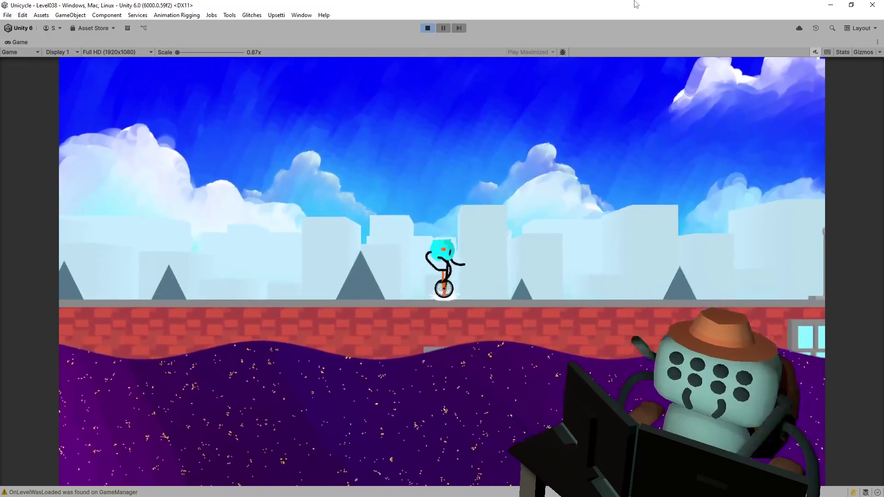
key(space)
key(space)
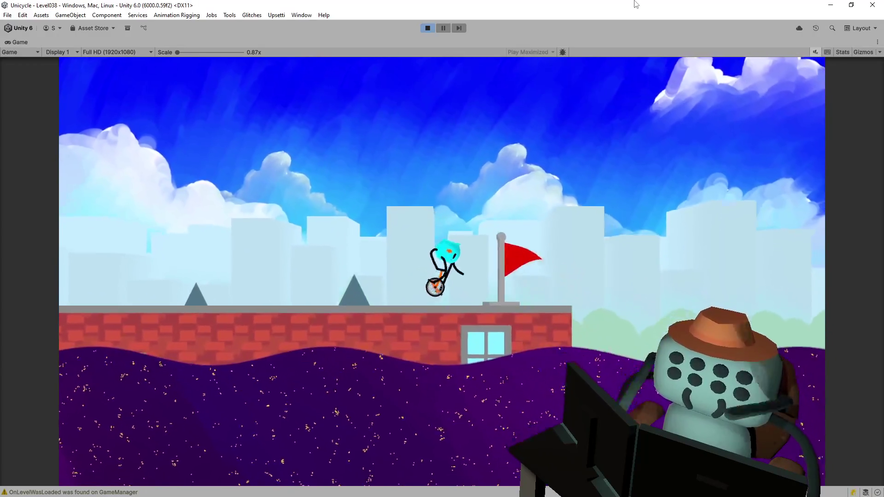
- Restart the level, jump toward the flag again, then stop the game
key(r)
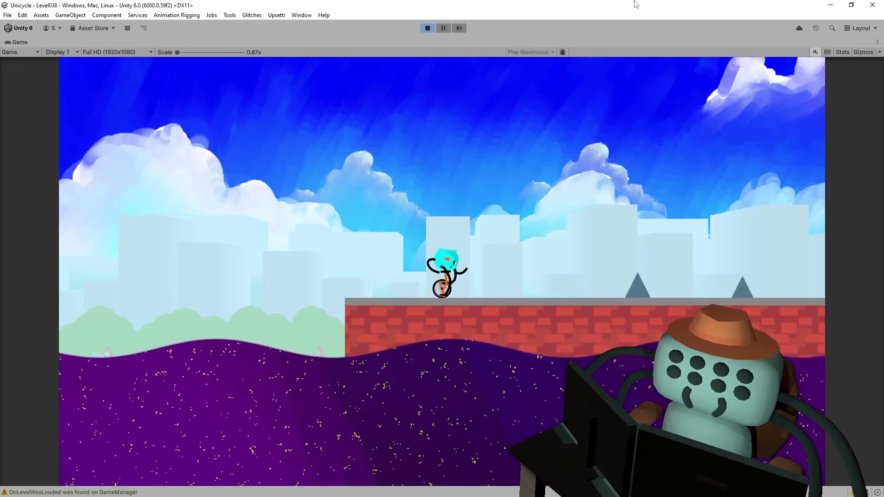
key(space)
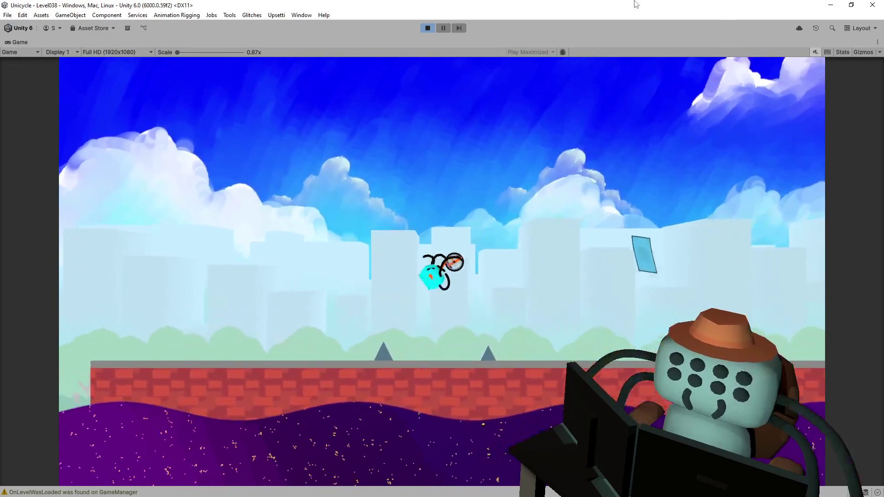
key(space)
key(space)
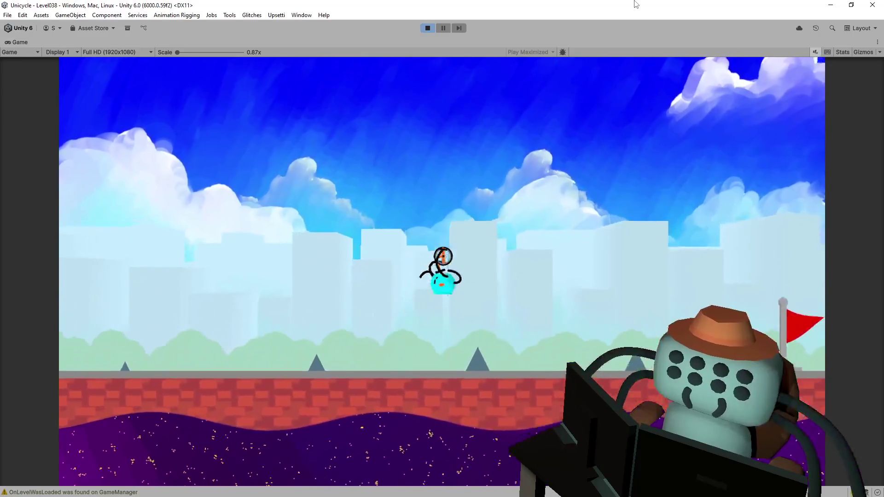
key(space)
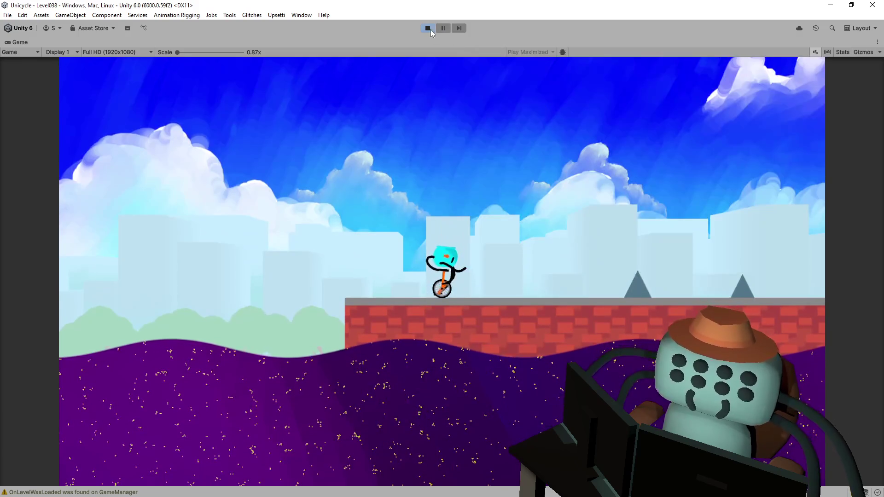
click(429, 29)
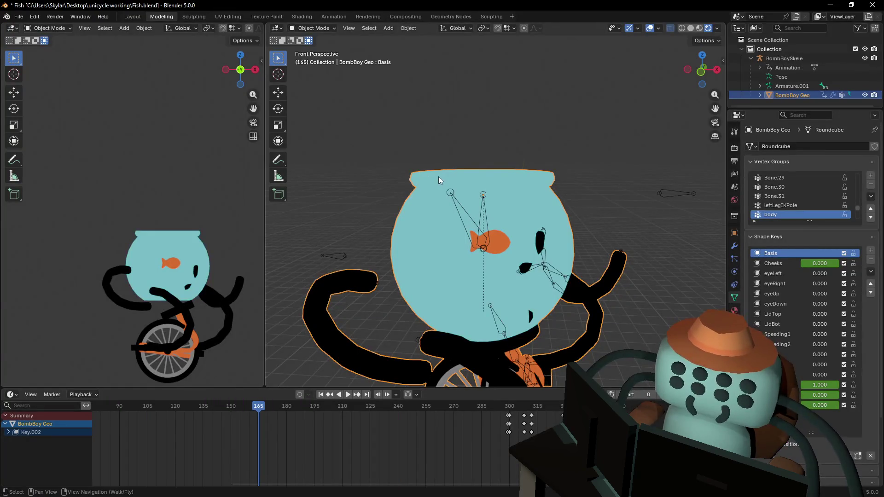
- Apply Shade Smooth to the BombBoy Geo mesh, check File > Export without exporting, and return to Unity
right_click(438, 176)
click(438, 176)
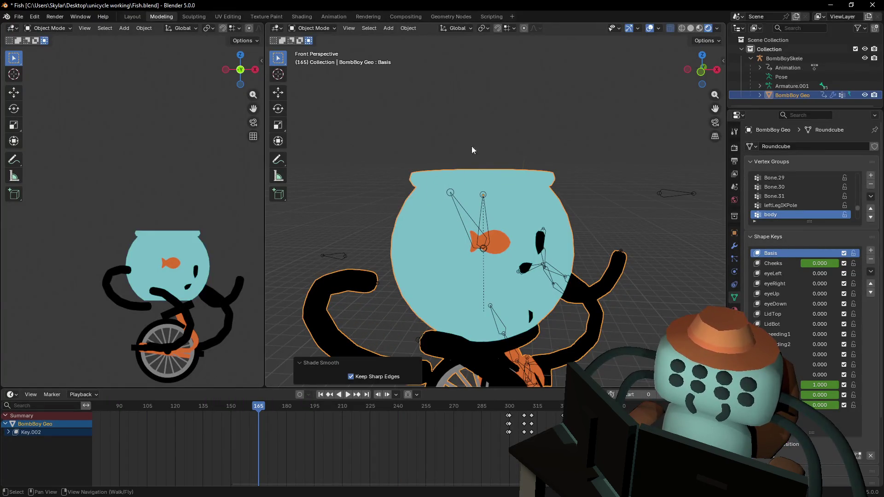
click(18, 16)
mouse_move(71, 158)
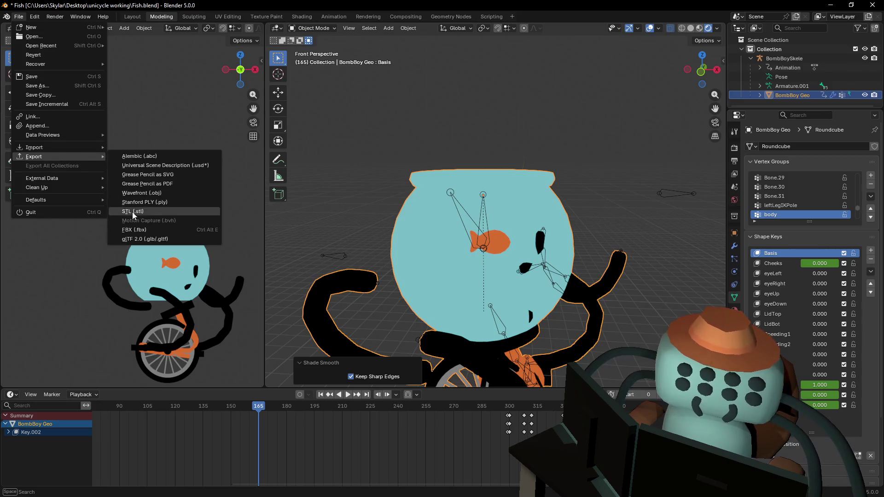
click(485, 151)
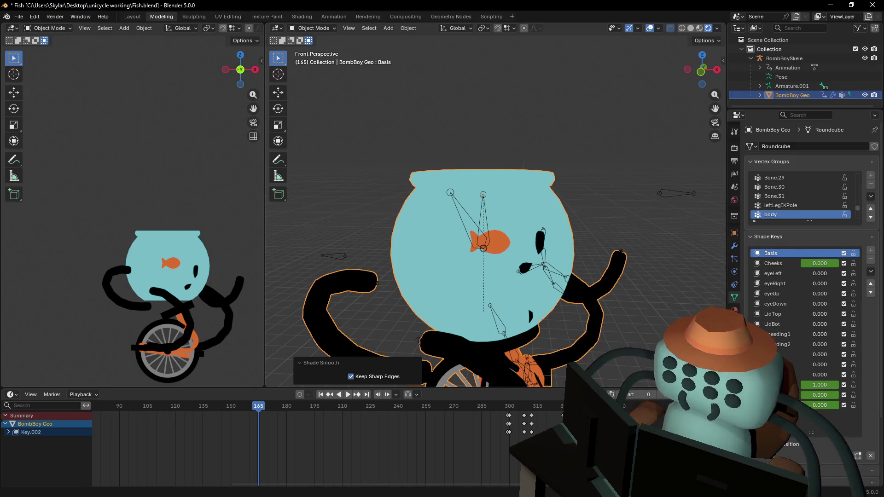
key(alt+Tab)
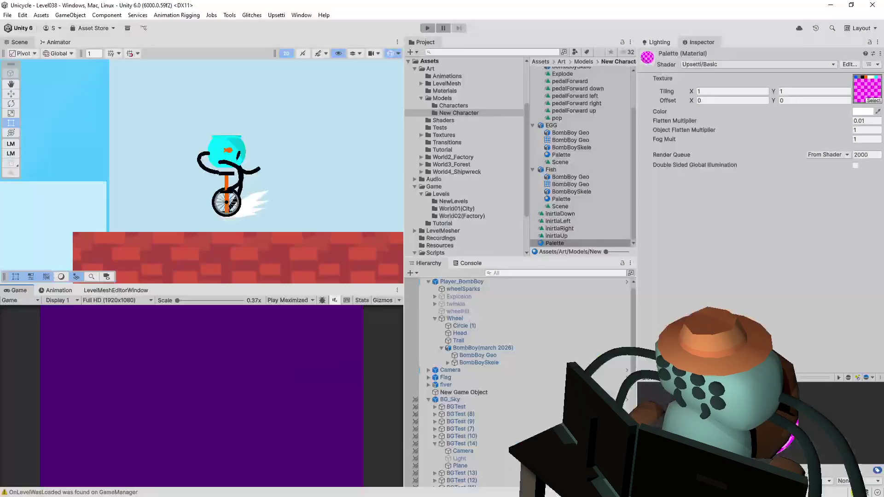
- Ride the smoothed fishbowl rider to Level Complete in 00:00:04, then exit to the overworld
scroll(231, 167, up, 1)
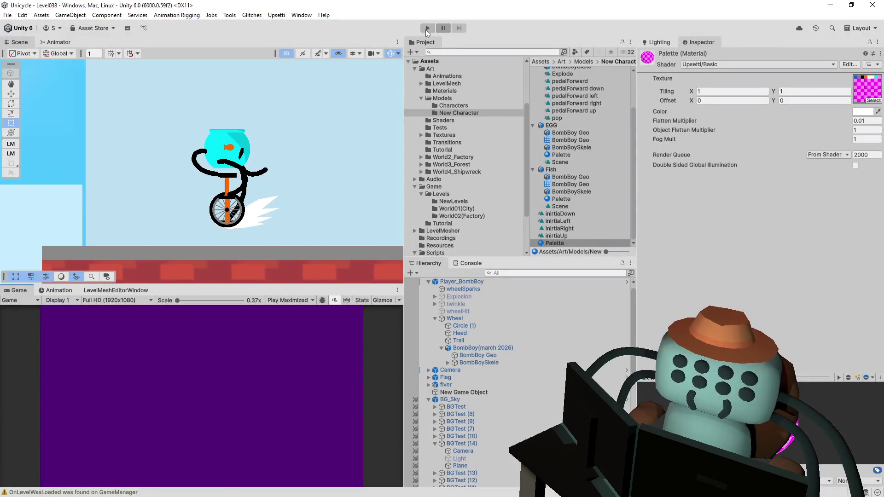
click(427, 28)
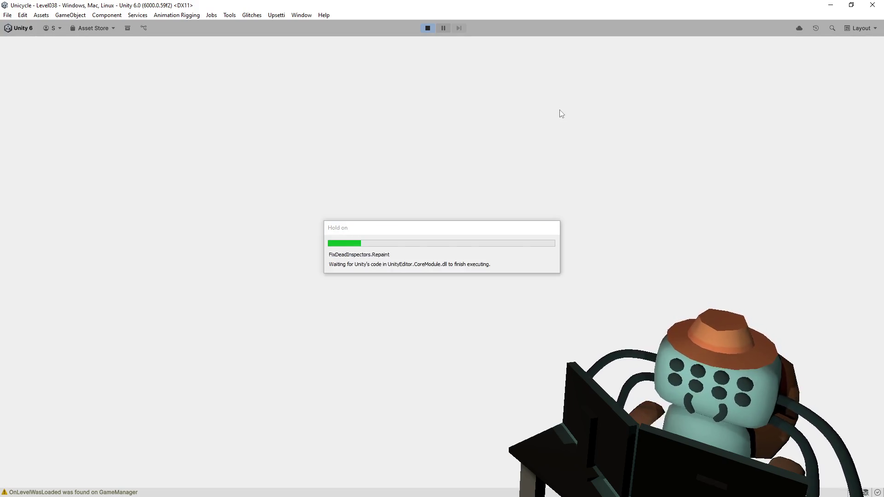
key(Right)
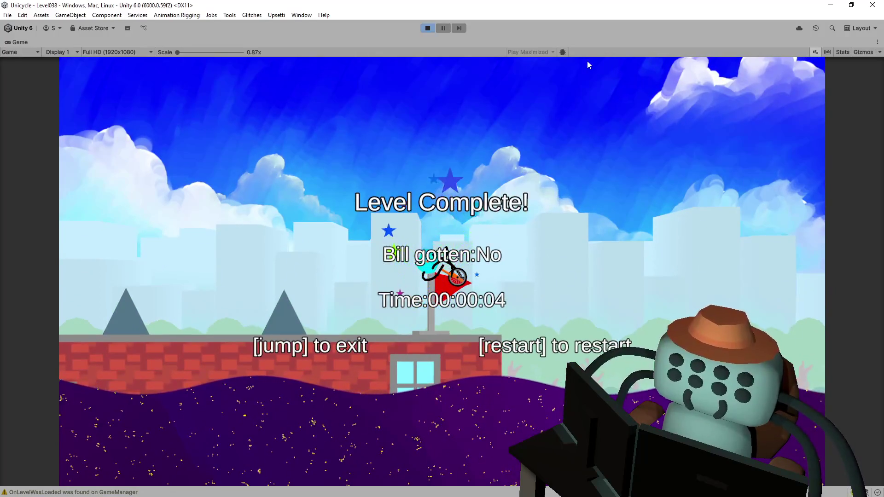
key(space)
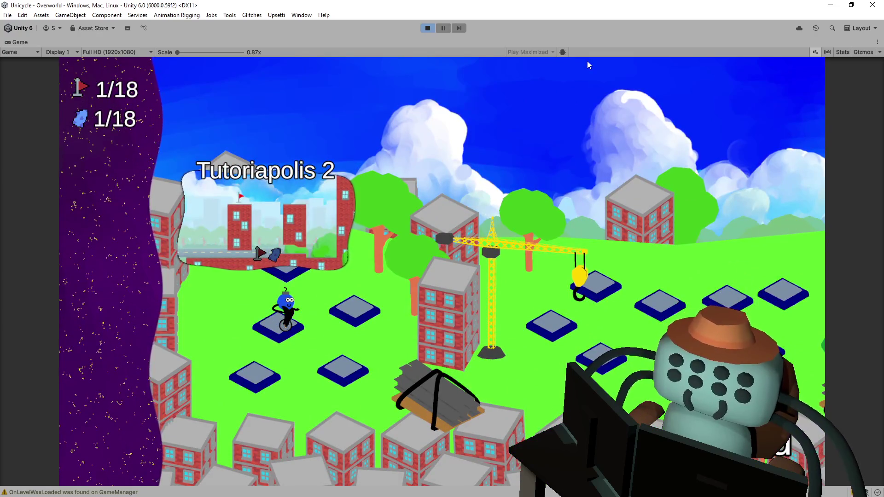
- Enter Leveltut02 and the pipes level, then clear Level038 by jumping past the spikes to the flag
key(space)
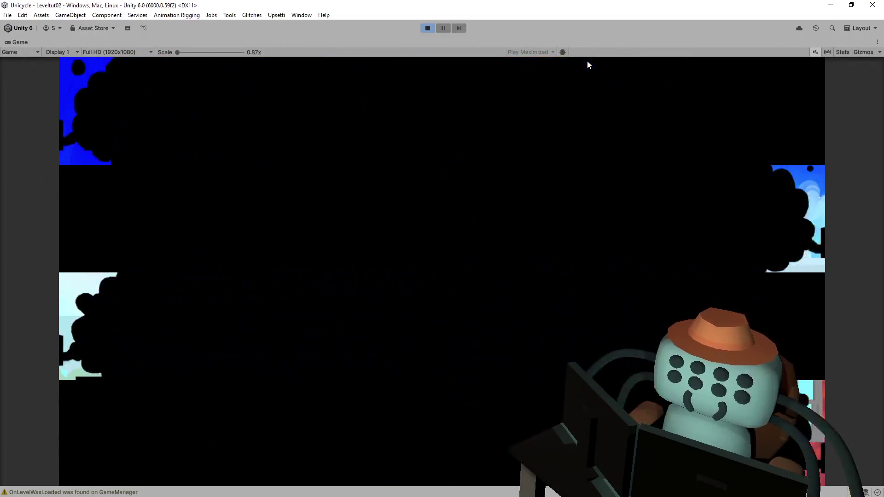
key(space)
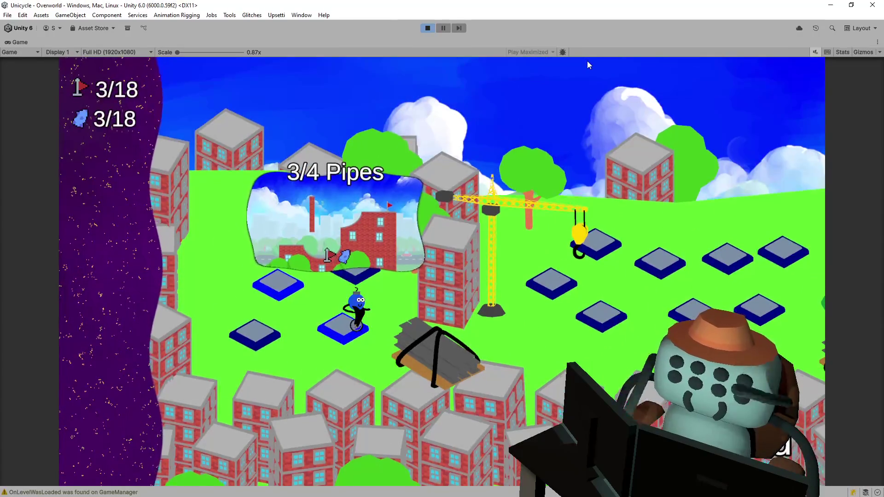
key(space)
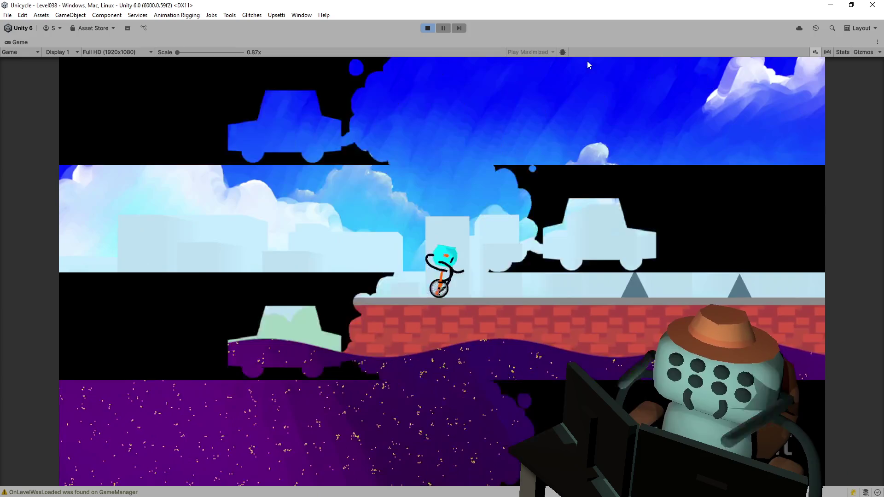
key(space)
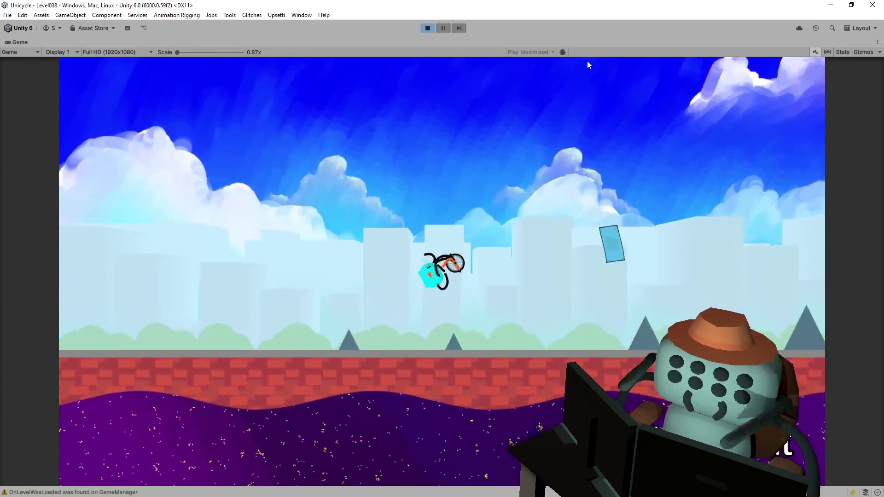
key(space)
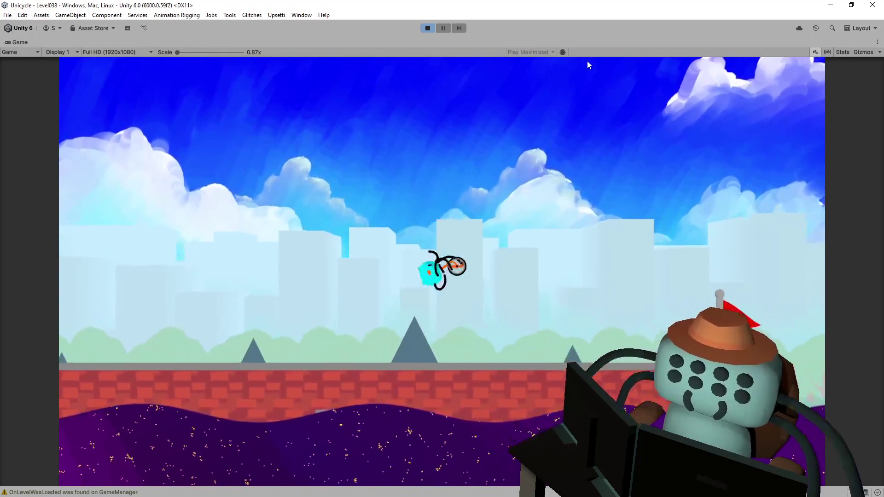
key(space)
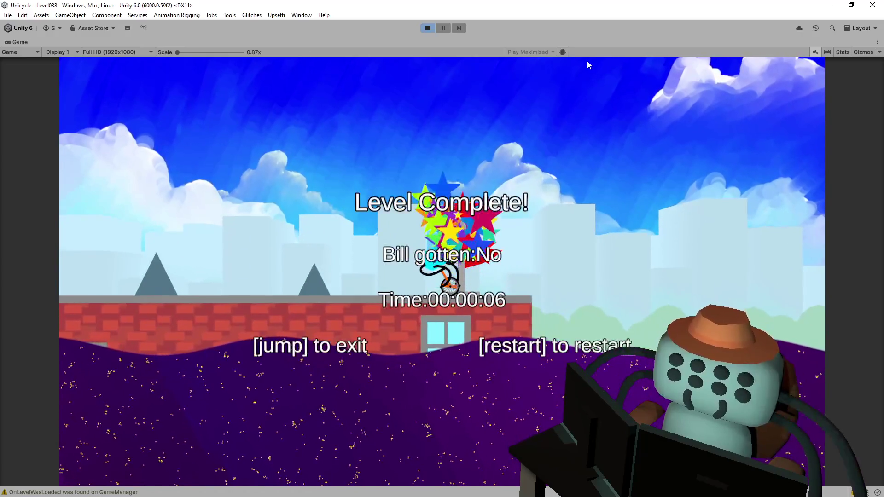
key(space)
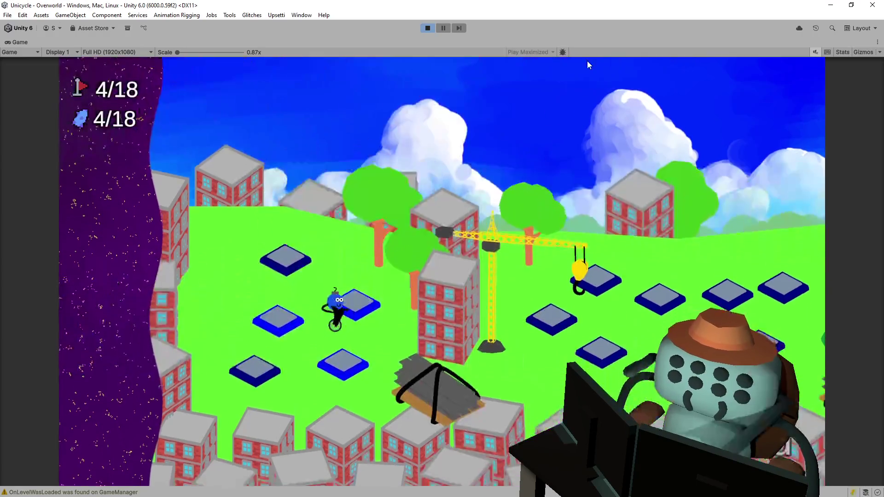
- Finish the Level022 brick building stage, ride across the overworld, and stop the game
key(space)
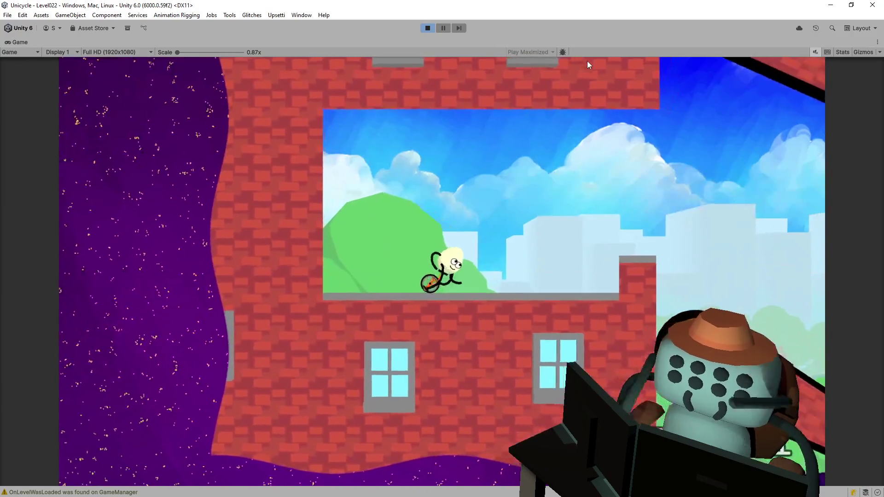
key(Right)
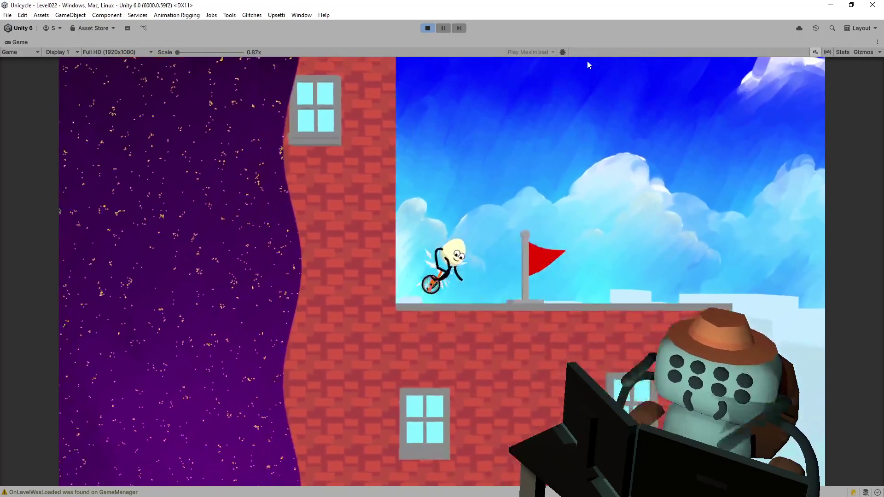
key(space)
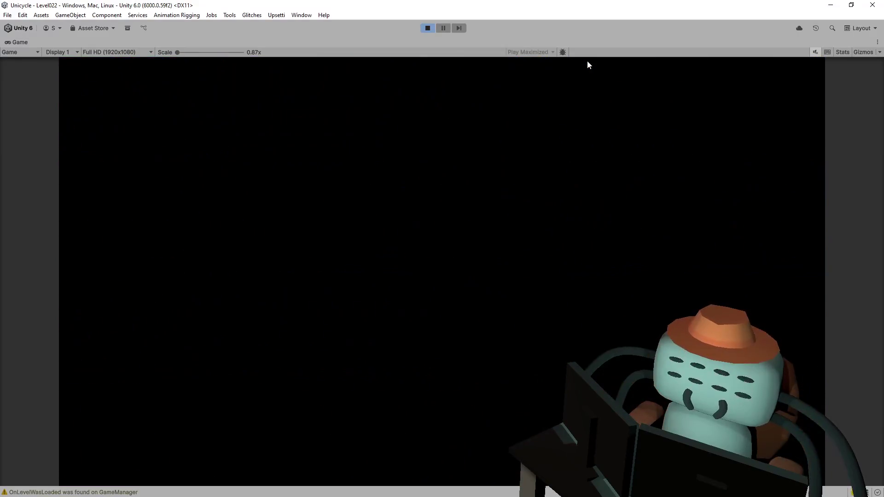
key(Right)
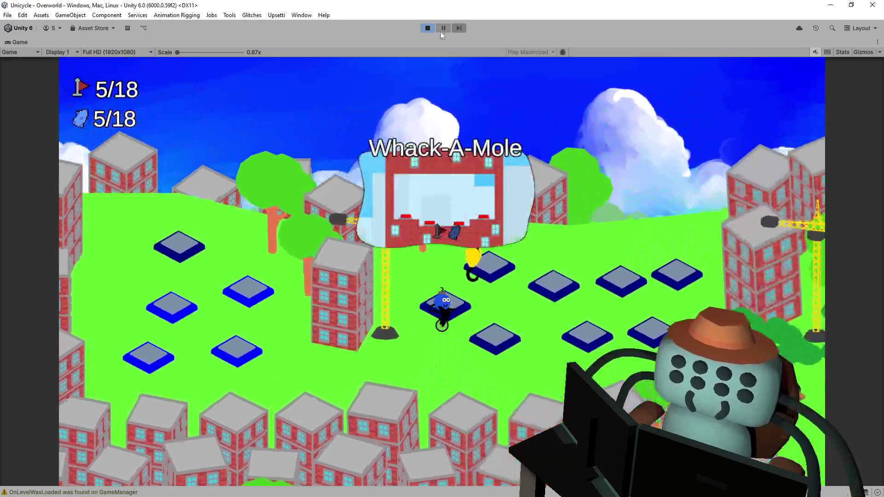
click(427, 28)
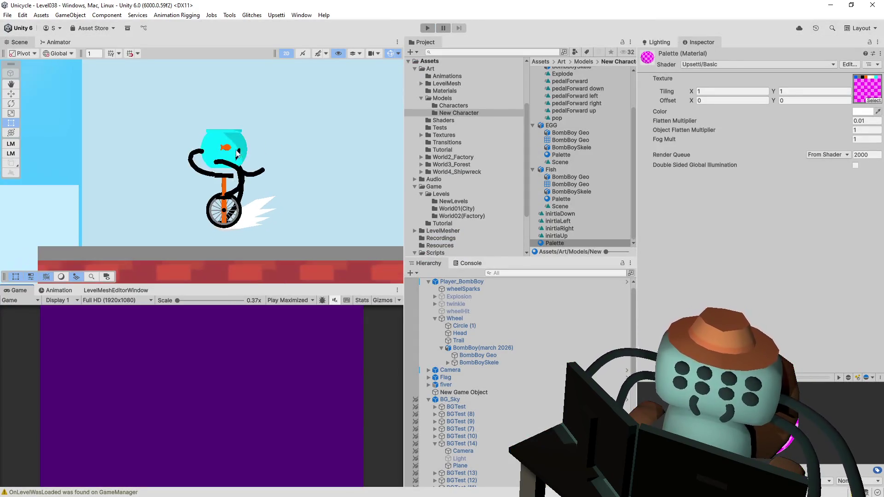
- Tilt Player_BombBoy about 50 degrees with the Rotate tool, undo it, then start editing the Blender mesh
click(238, 143)
key(e)
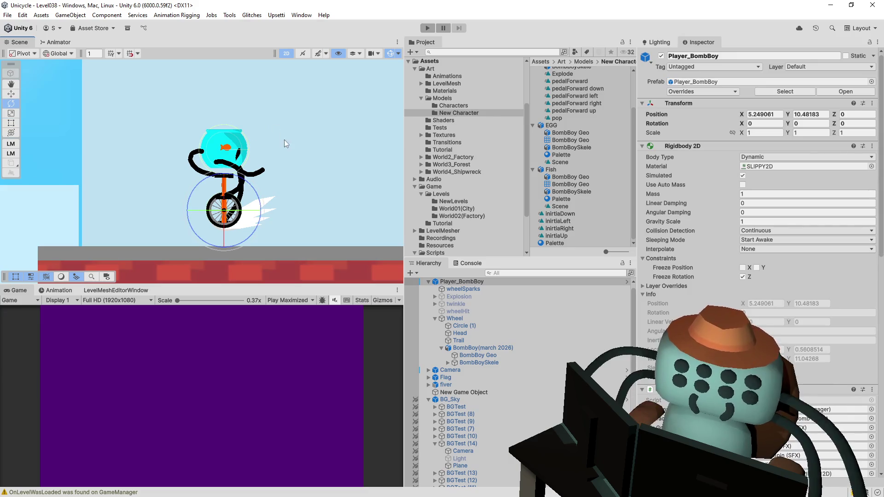
mouse_move(250, 190)
mouse_down()
mouse_move(265, 258)
mouse_move(315, 273)
mouse_move(225, 269)
mouse_move(153, 210)
mouse_up()
key(ctrl+z)
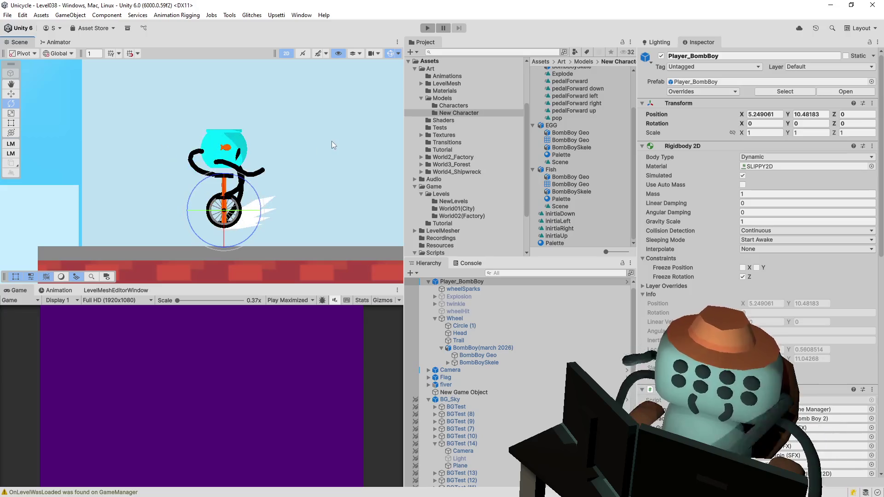
key(alt+Tab)
key(Tab)
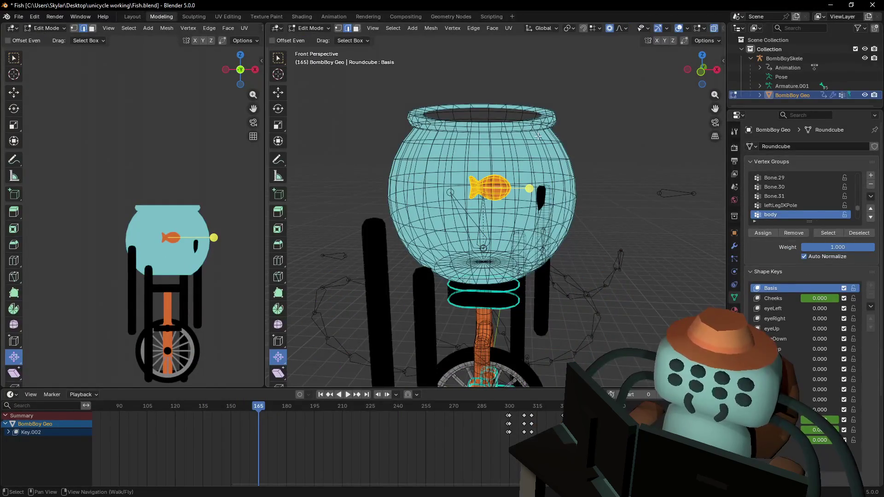
- Turn on see-through solid view and select the whole linked fishbowl mesh, then return to object mode
key(Tab)
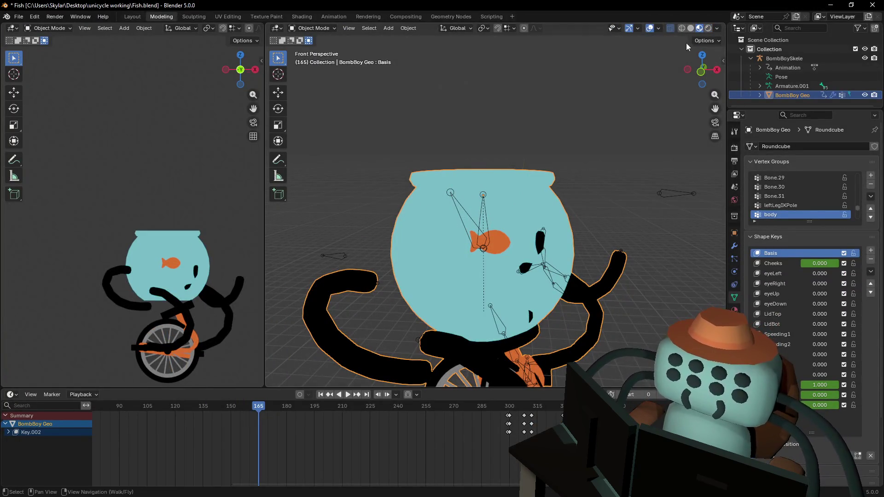
click(690, 28)
key(Tab)
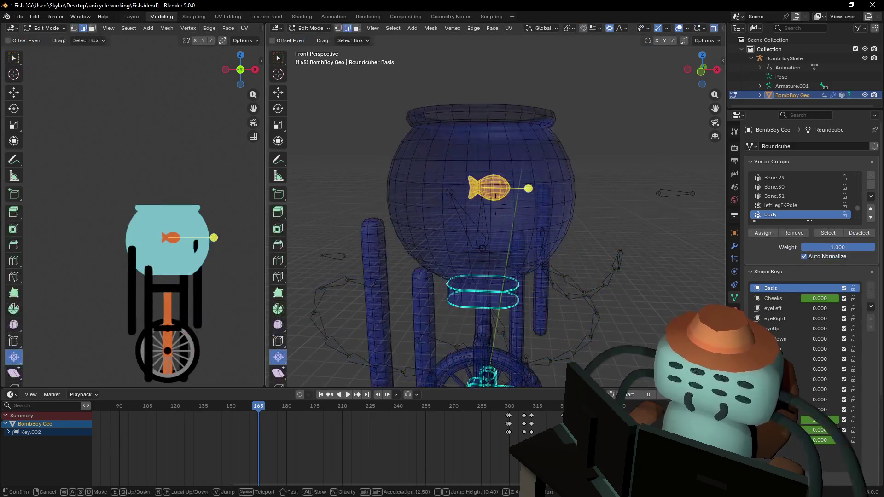
key(s)
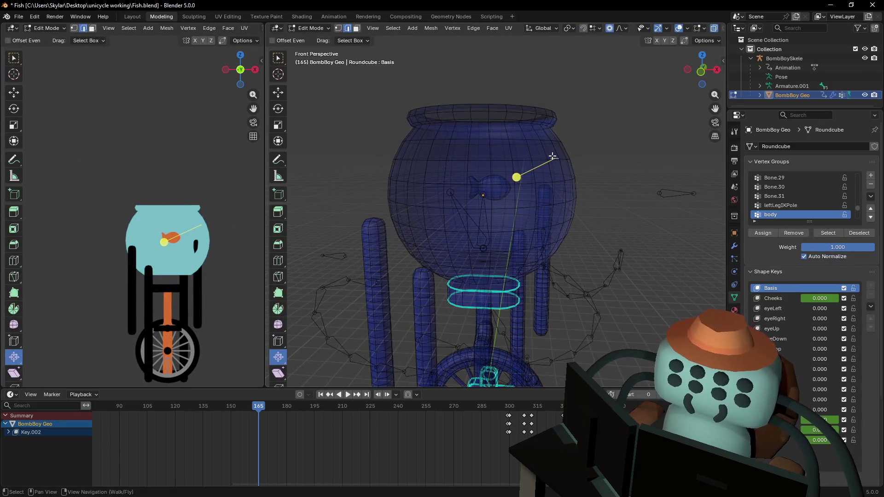
key(l)
right_click(579, 141)
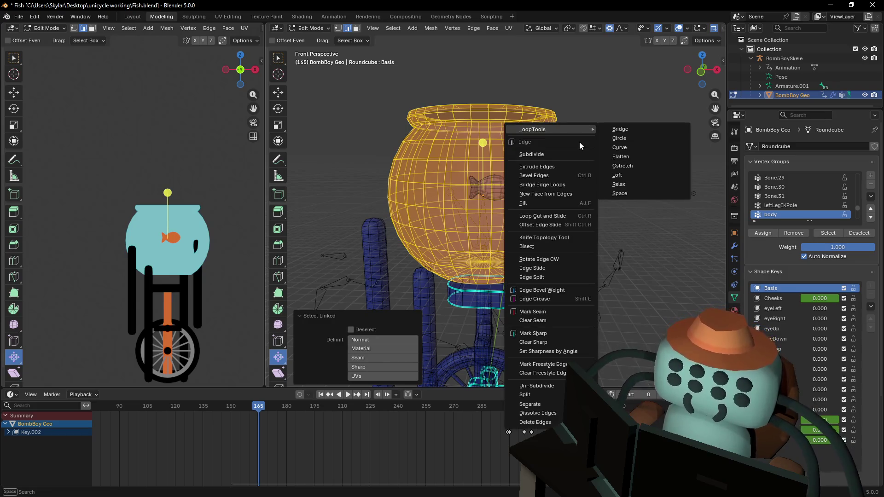
key(Escape)
key(Tab)
- Apply Shade Smooth and then Shade Auto Smooth at a 30° angle to the character
right_click(523, 191)
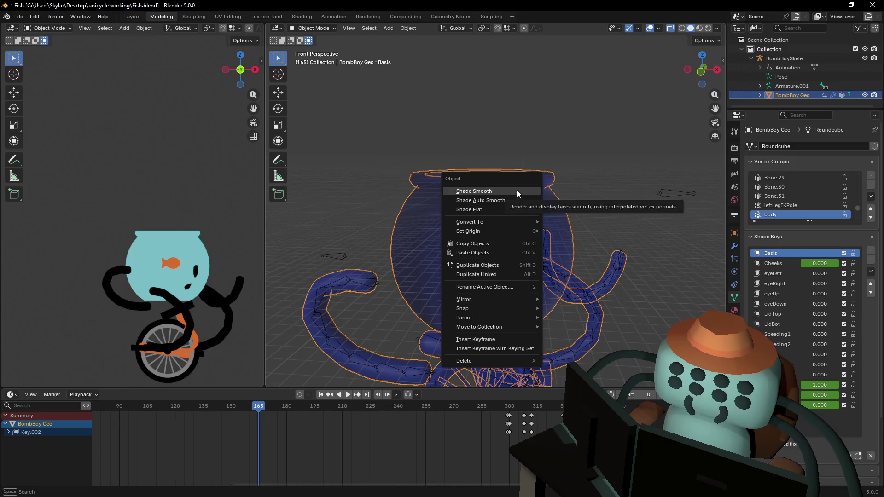
click(517, 191)
right_click(516, 191)
click(516, 200)
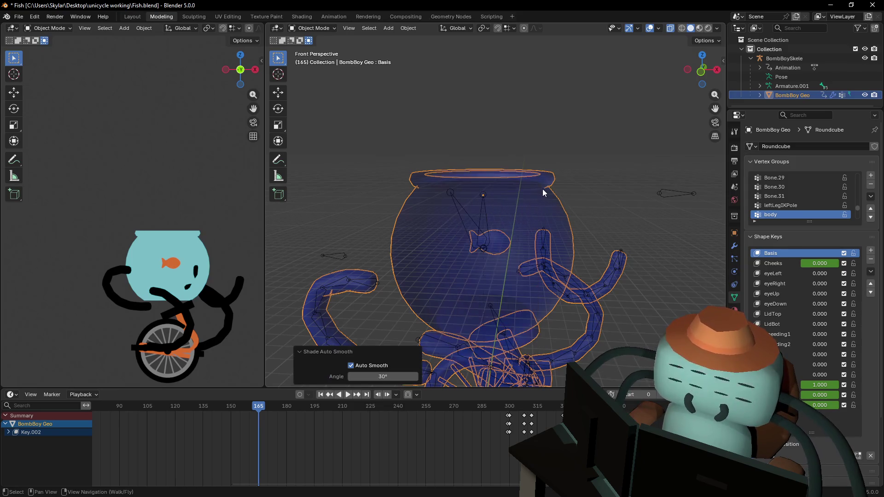
right_click(482, 186)
- Reselect the character, enter Edit Mode, and deselect all of the bowl mesh
key(Tab)
key(Tab)
click(594, 168)
click(489, 204)
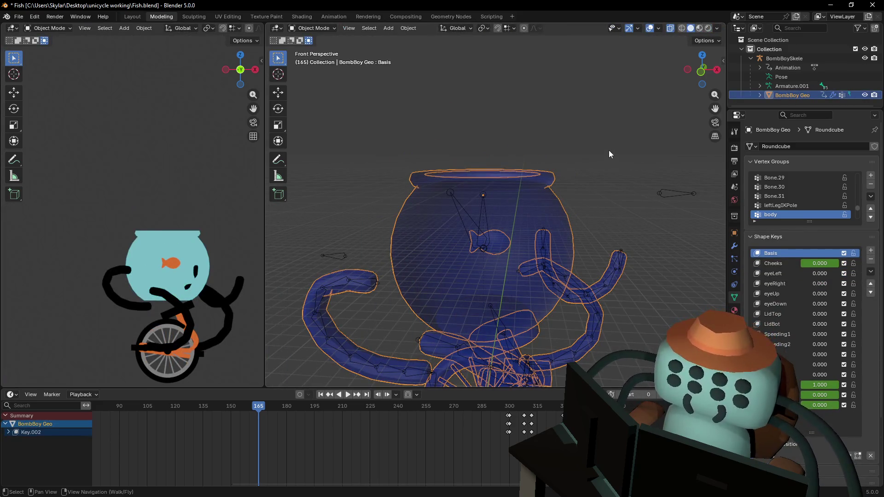
key(Tab)
click(513, 129)
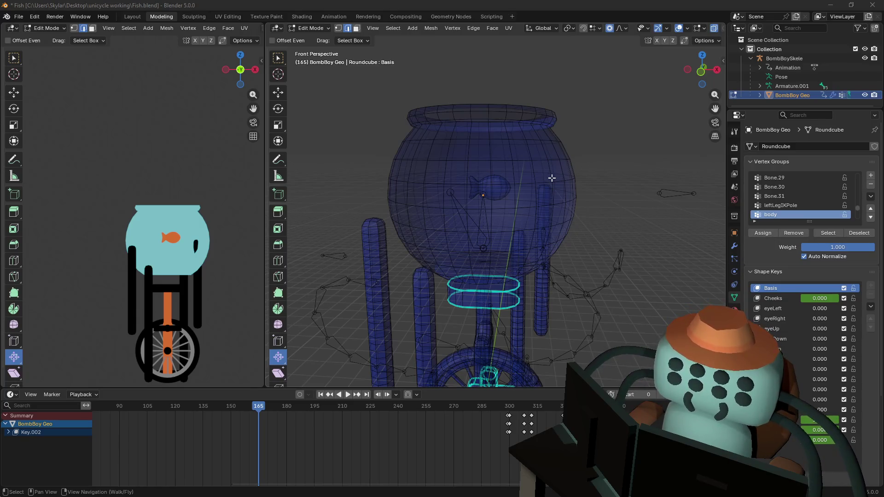
- Orbit around the fishbowl in edit mode and drag the viewport divider left to widen the main view
scroll(575, 129, down, 3)
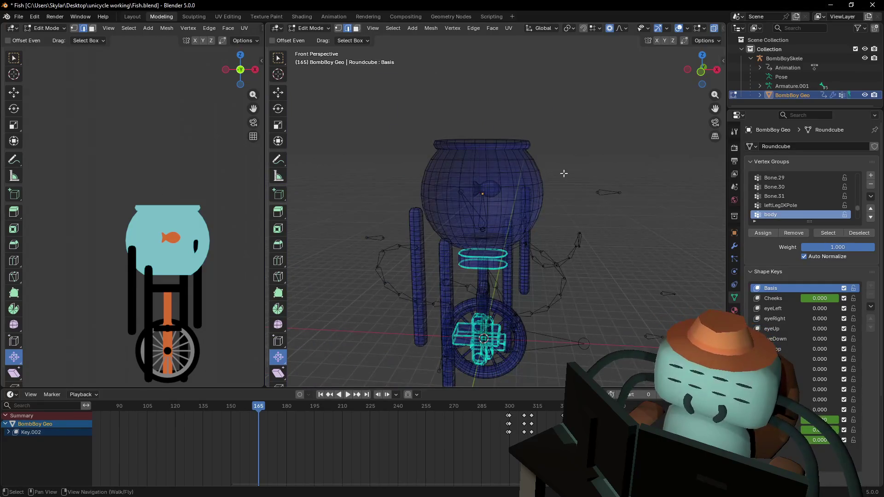
scroll(573, 169, up, 3)
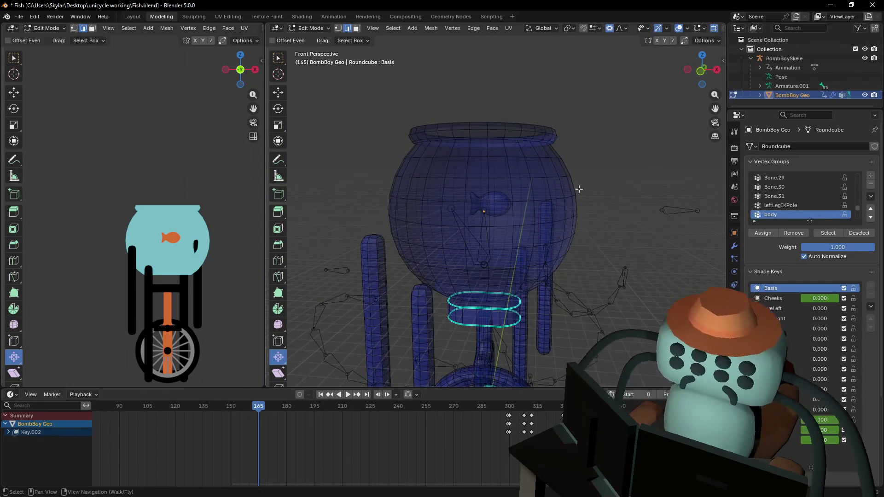
key(s)
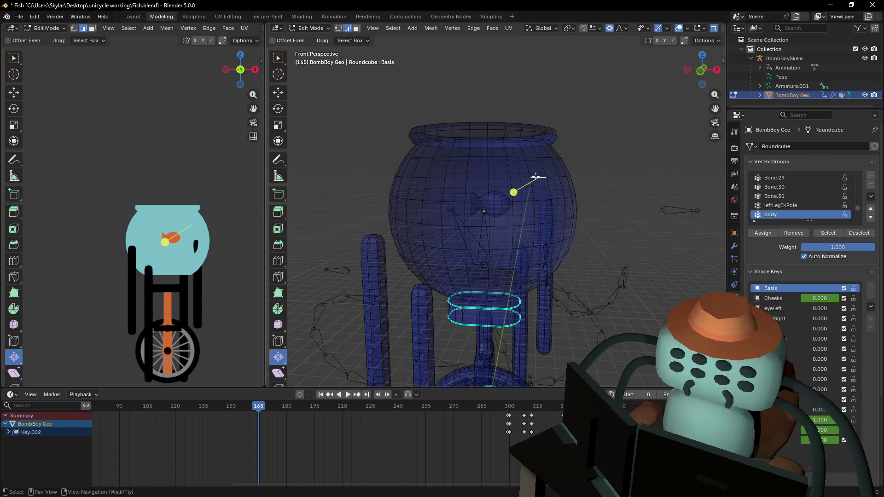
drag(572, 172, 481, 166)
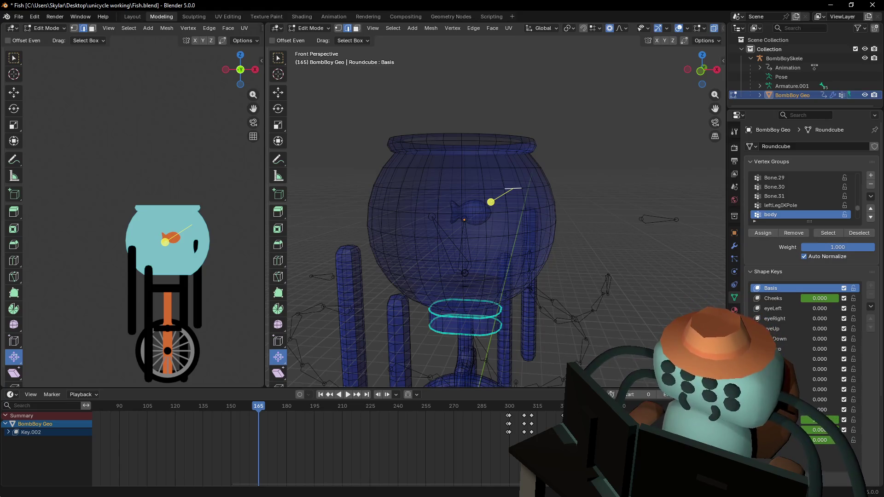
drag(560, 190, 522, 177)
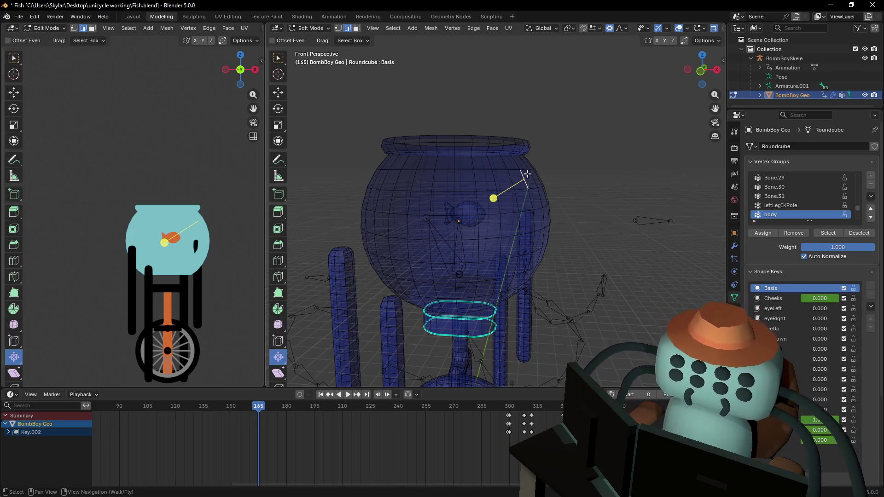
mouse_move(537, 177)
mouse_down()
mouse_move(545, 138)
mouse_move(546, 178)
mouse_move(516, 189)
mouse_up()
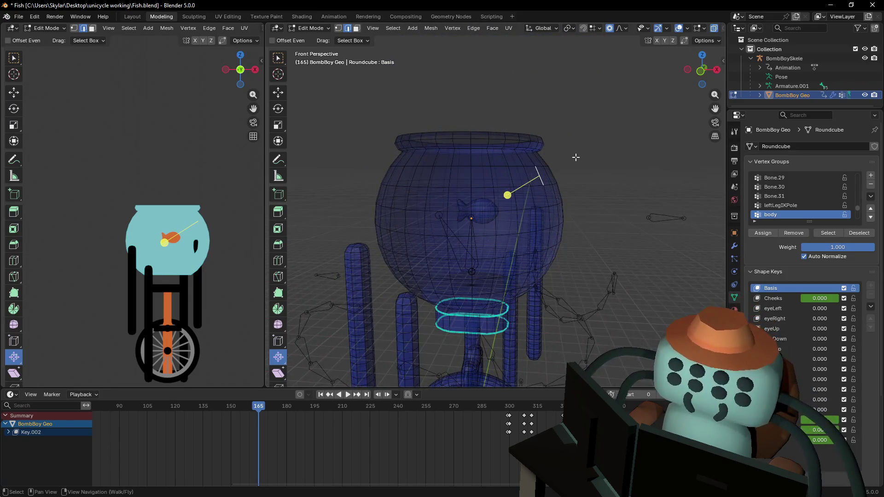
drag(265, 68, 147, 68)
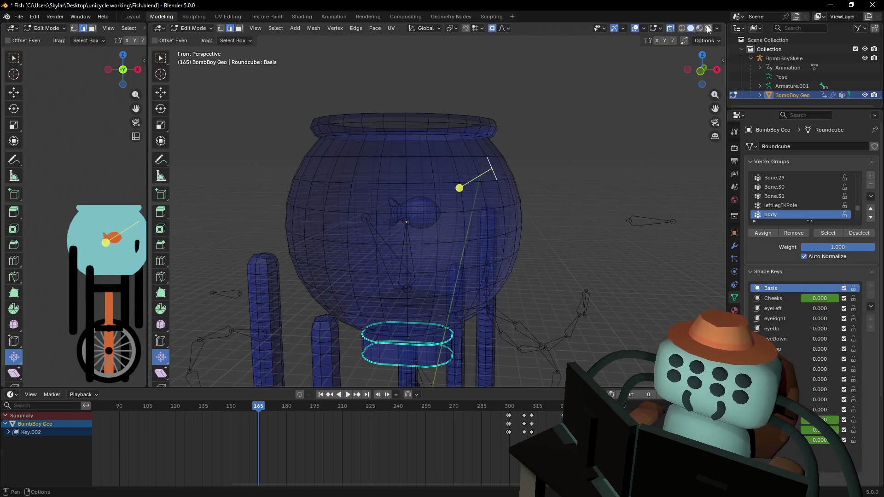
- Switch to Material Preview, return to object mode, deselect, and save Fish.blend with Ctrl+S
click(704, 30)
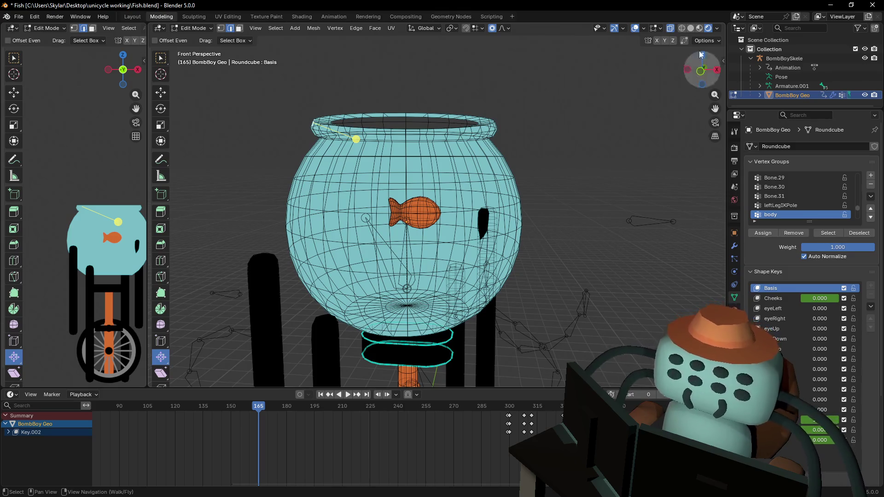
key(Tab)
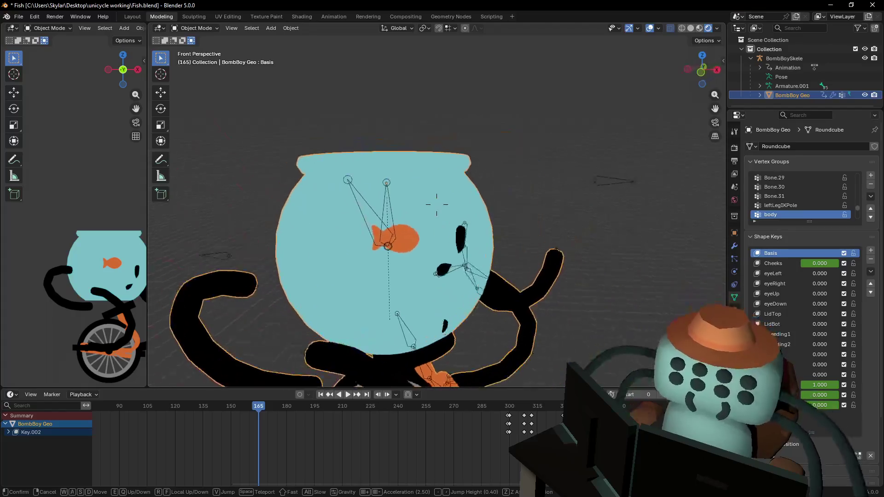
click(513, 121)
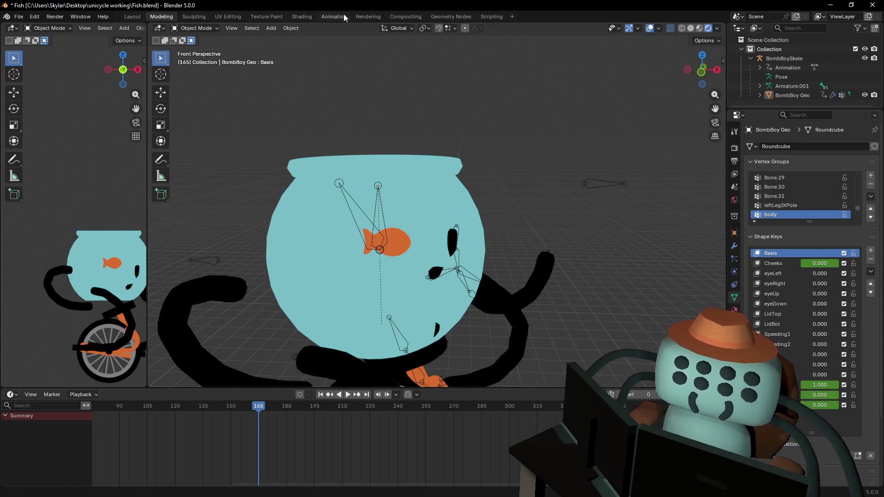
key(ctrl+s)
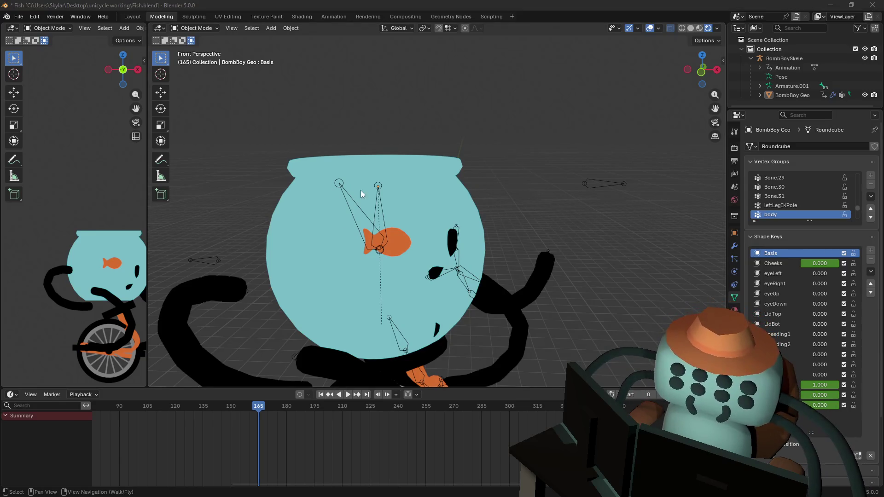
key(alt+Tab)
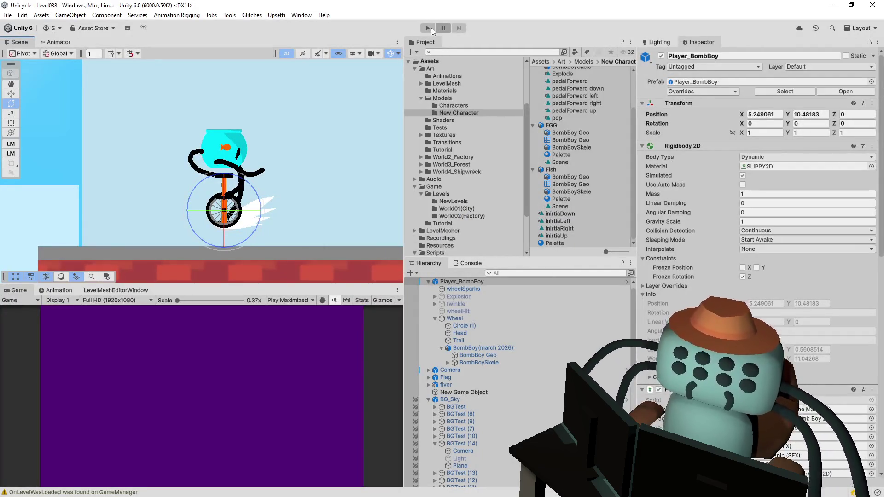
- Start the game, finish Leveltut02 from the overworld, and enter Level026
click(428, 27)
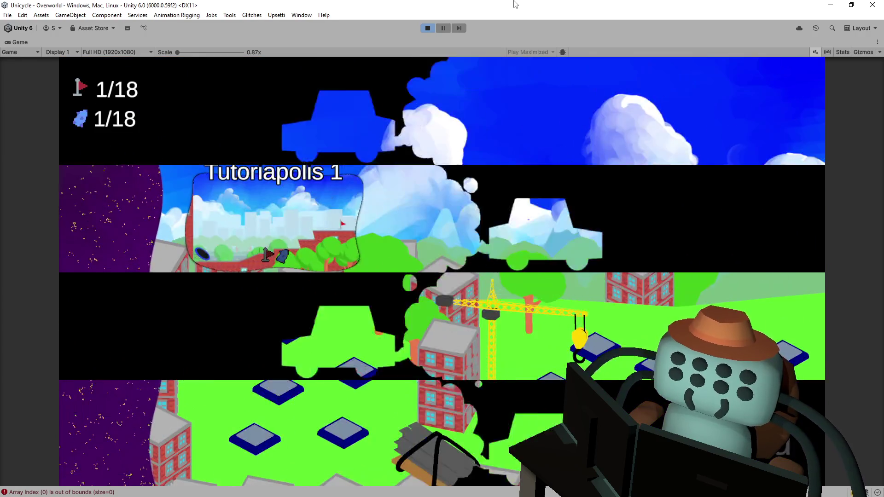
key(space)
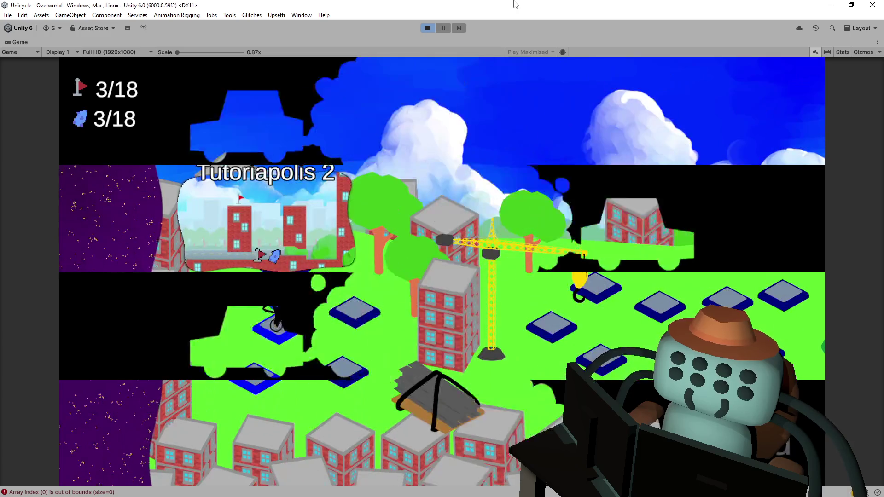
key(space)
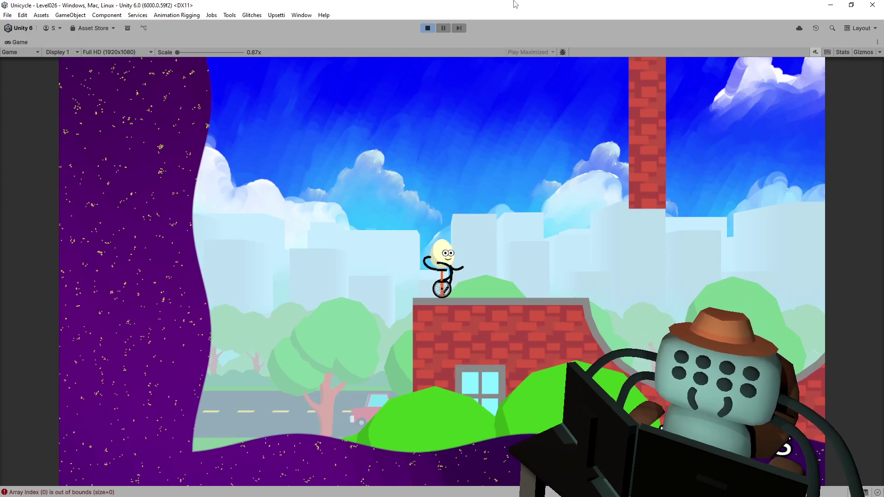
- Finish Level026, then enter and complete the Tutoriapolis 1 level
key(Right)
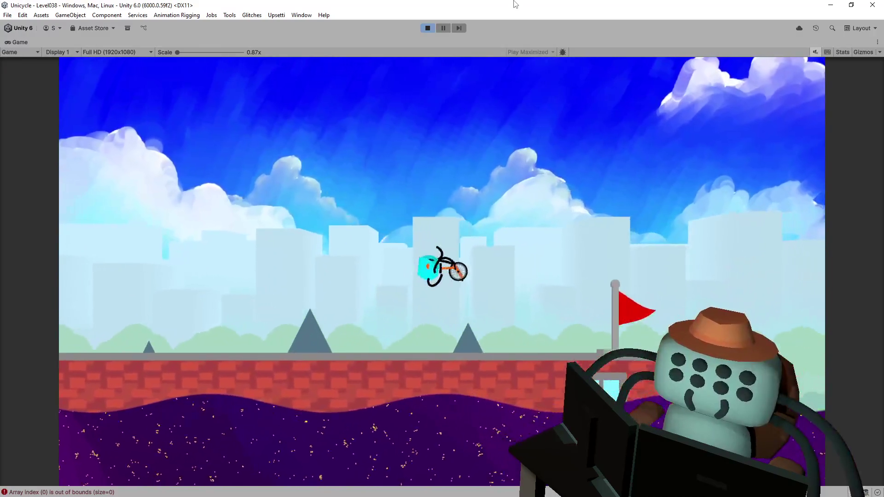
key(space)
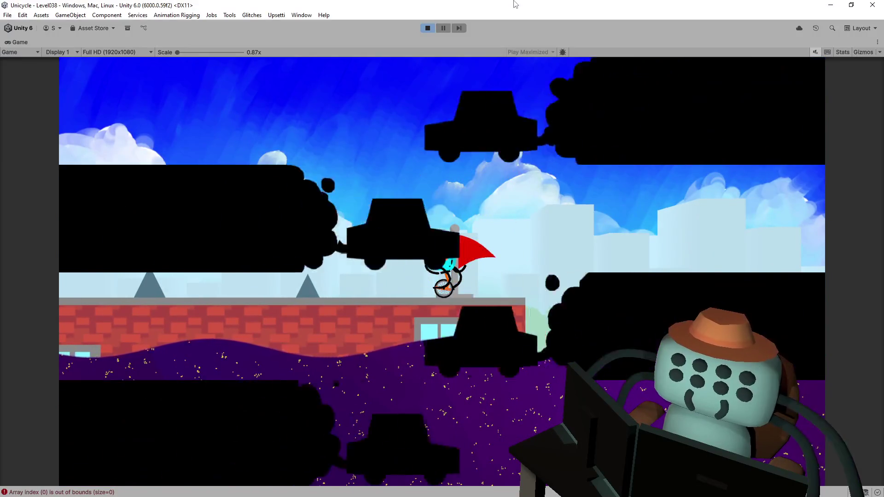
key(Up)
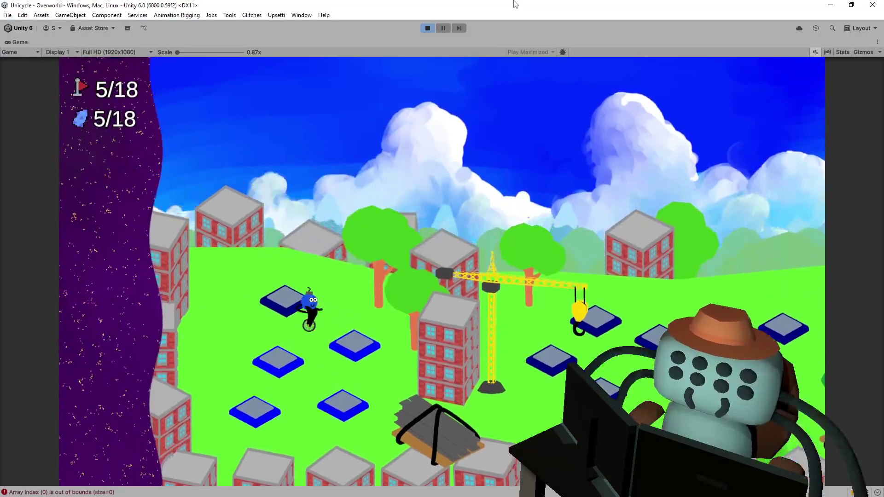
key(space)
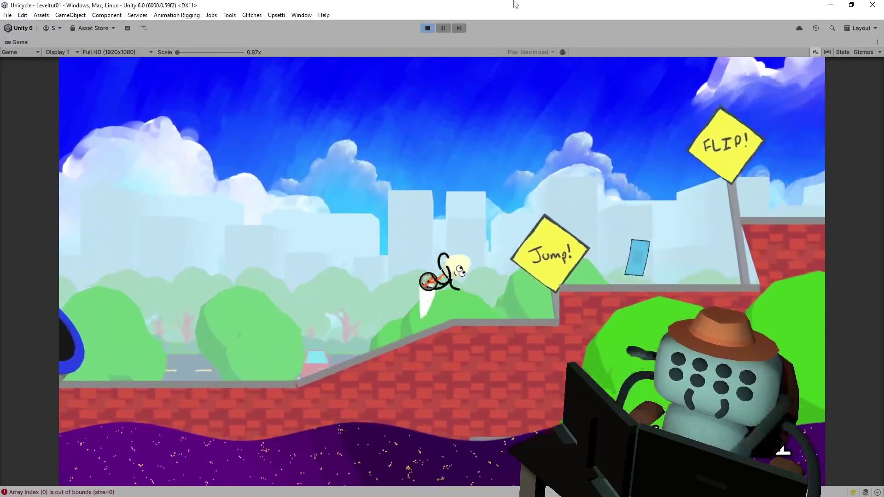
key(space)
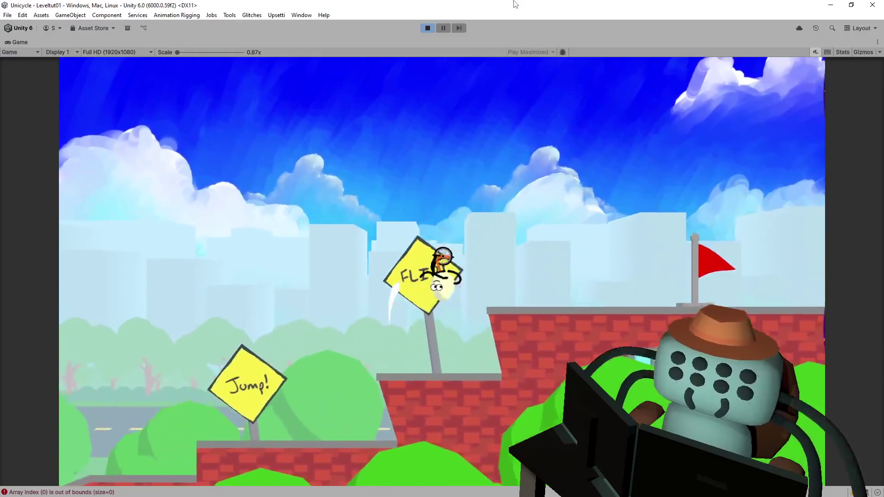
key(space)
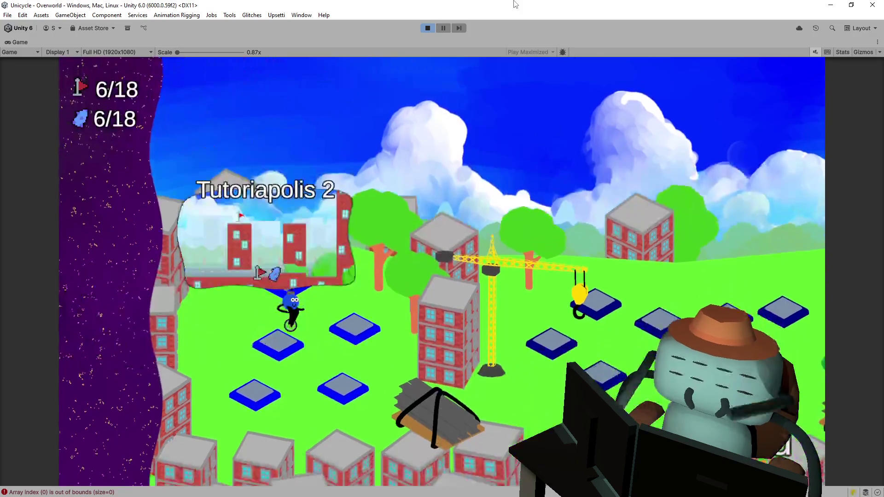
- Hop across the overworld tiles into Level066 and jump-flip the unicycle rider
key(Down)
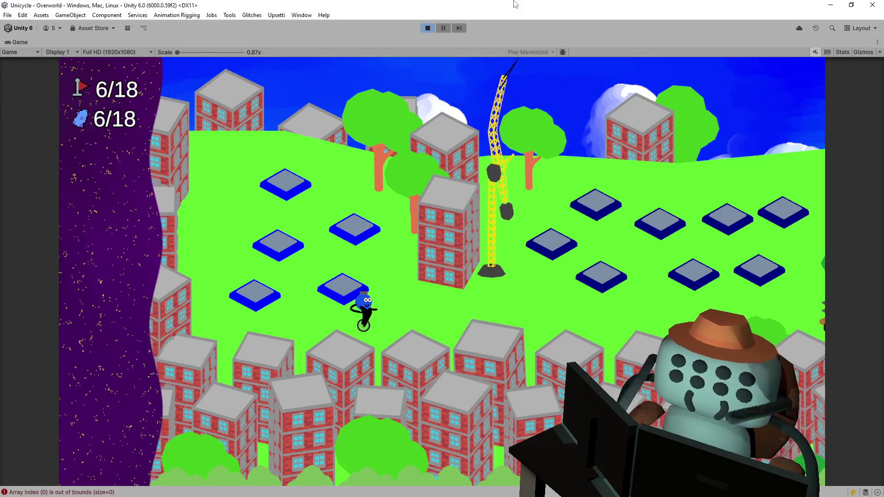
key(Right)
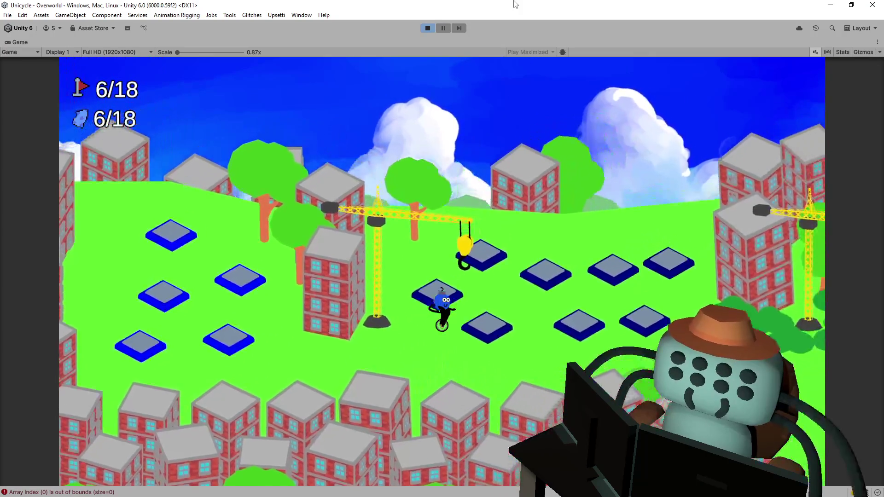
key(space)
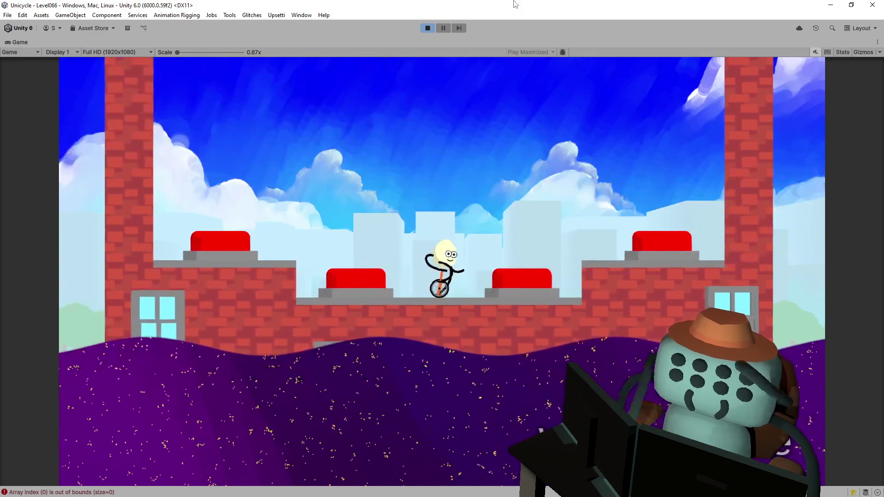
key(space)
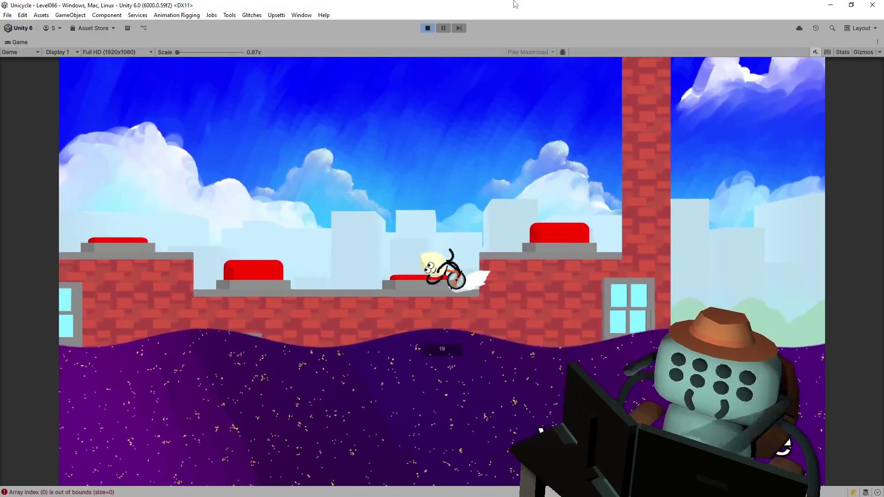
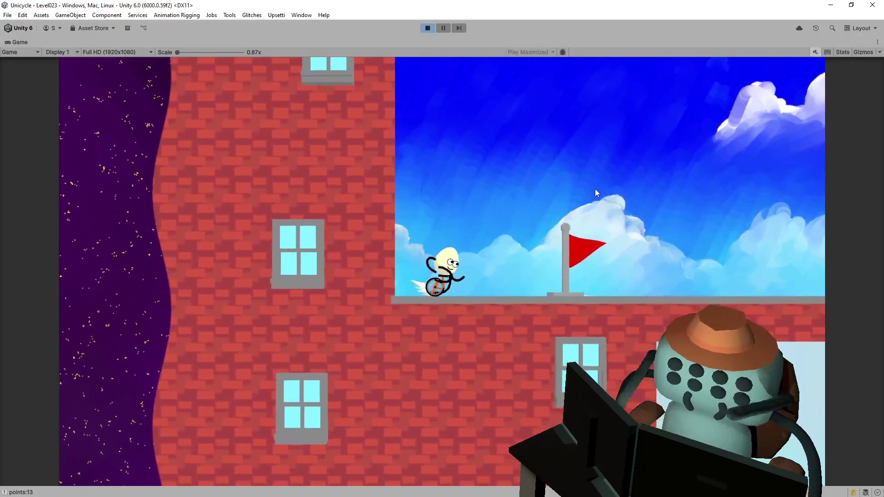
- Continue from the finished level into Thread the Needle, ride it, then stop play mode
key(space)
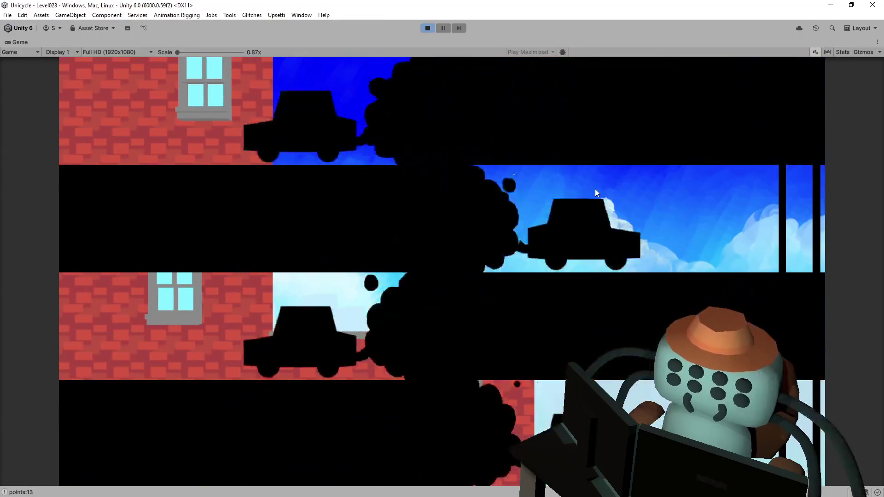
key(space)
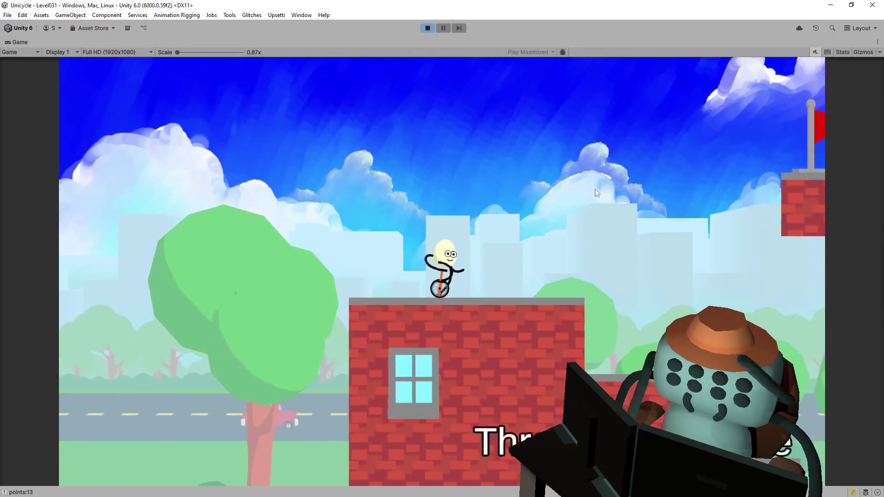
key(Right)
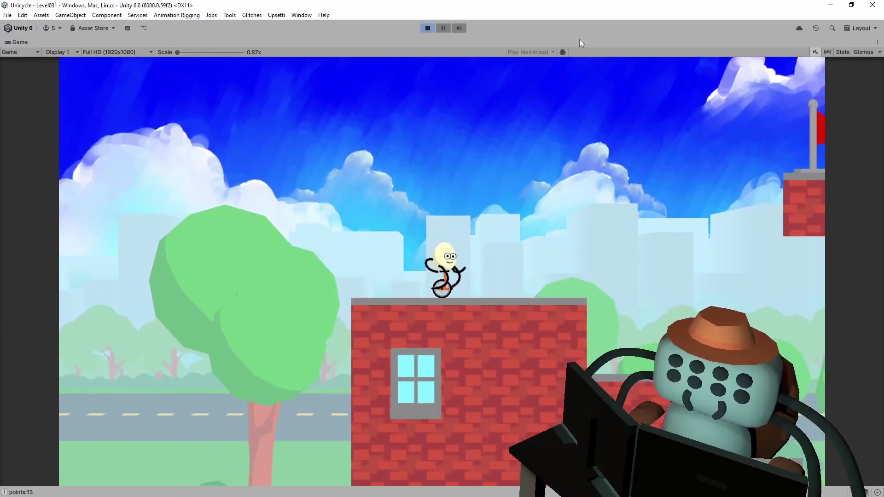
click(430, 30)
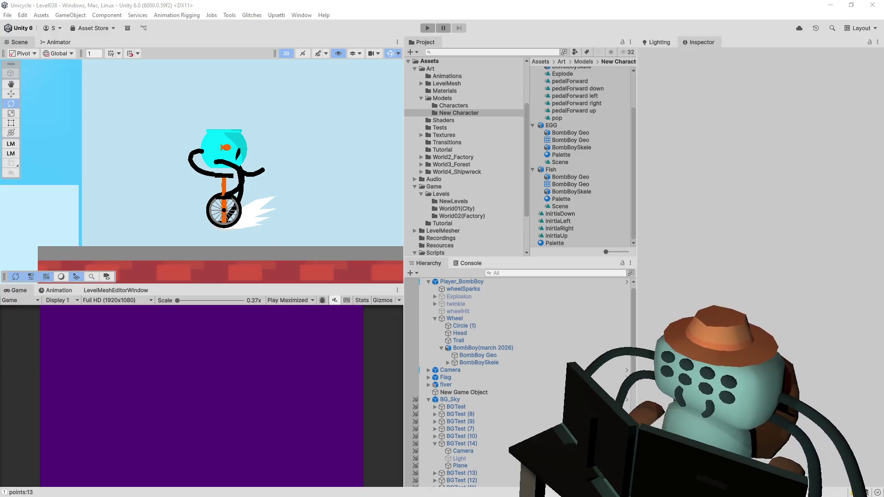
- Run Level038 until it crashes, pause and stop it, then show the out-of-bounds error list
click(435, 29)
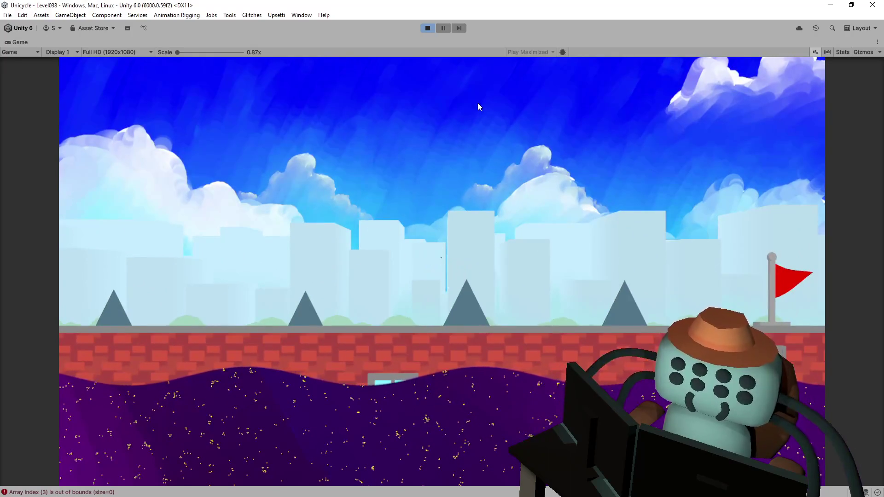
key(Escape)
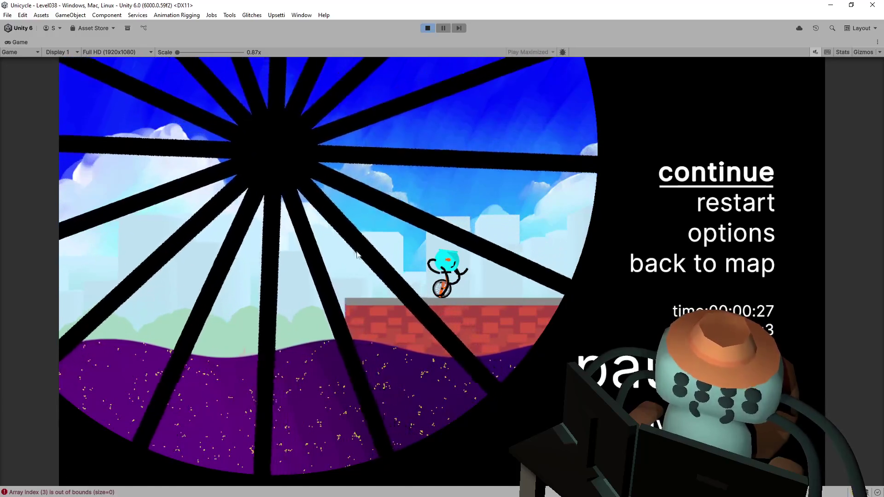
click(427, 28)
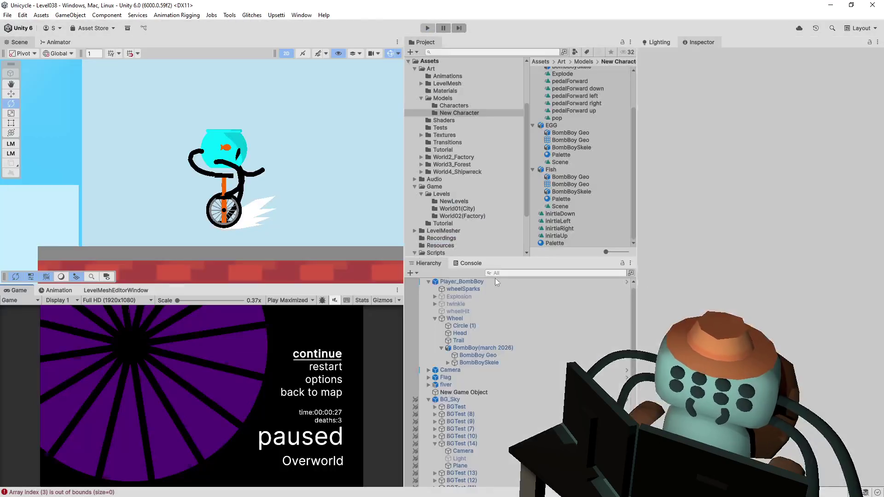
click(480, 263)
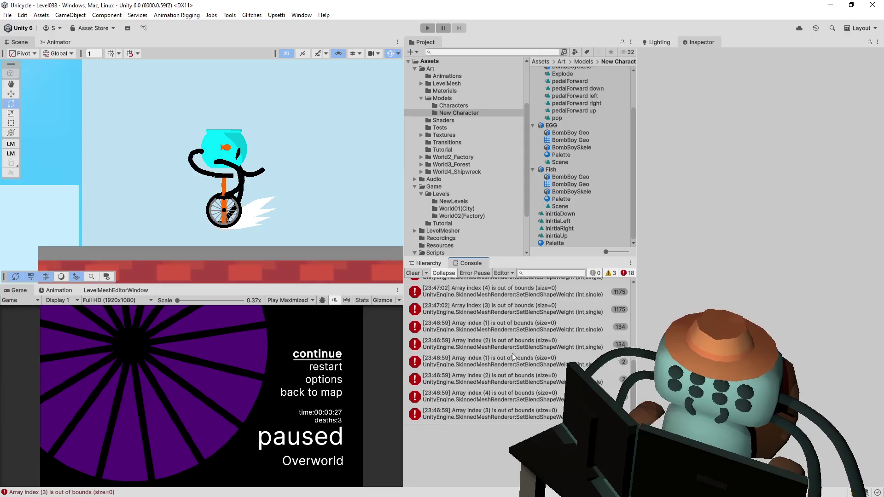
- Open the Array index (11) error's source, SetBlendShapeWeight on BombBoy2.cs line 93
scroll(637, 313, up, 5)
double_click(542, 338)
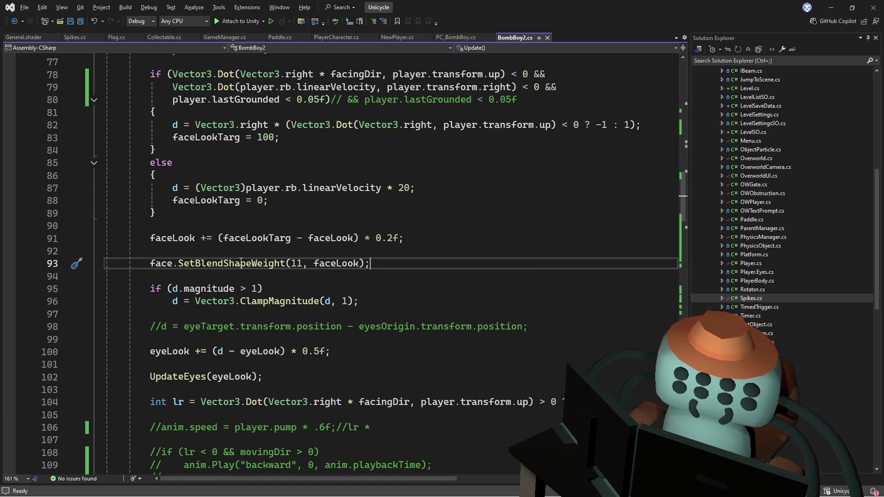
- Open PlayerCharacter.cs from the last out-of-bounds error in Unity's Console
mouse_move(241, 261)
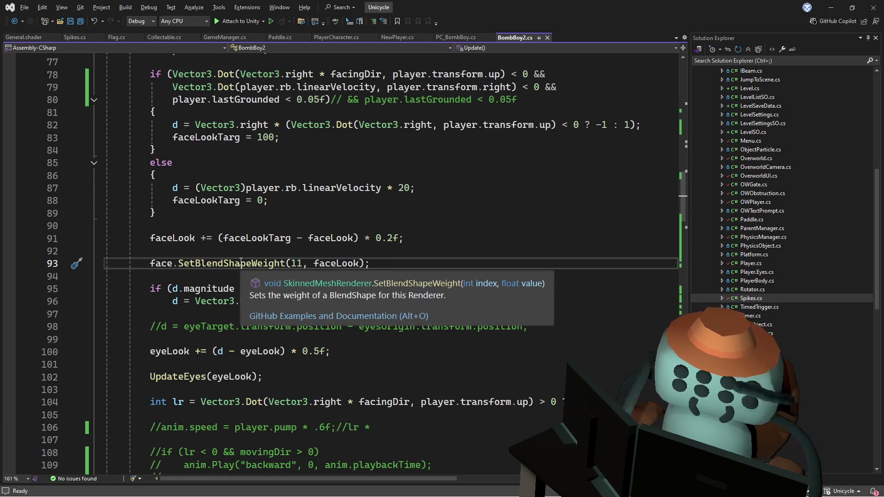
key(alt+Tab)
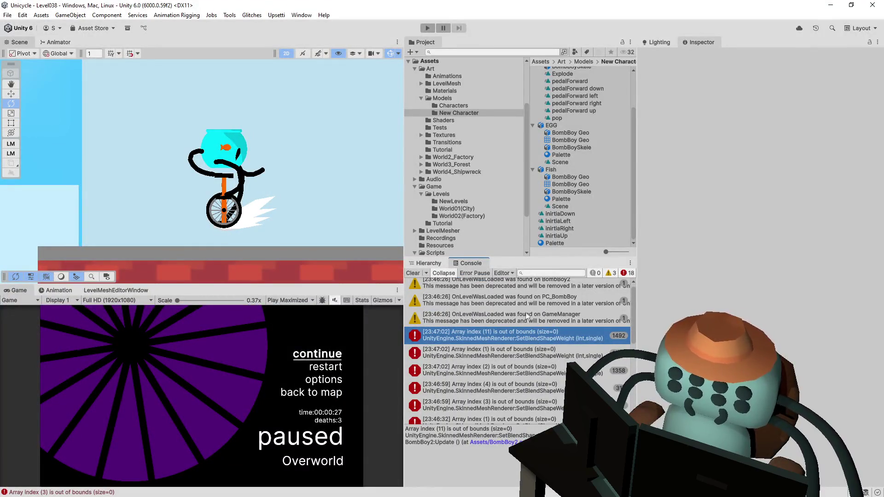
scroll(548, 328, down, 3)
scroll(553, 329, down, 5)
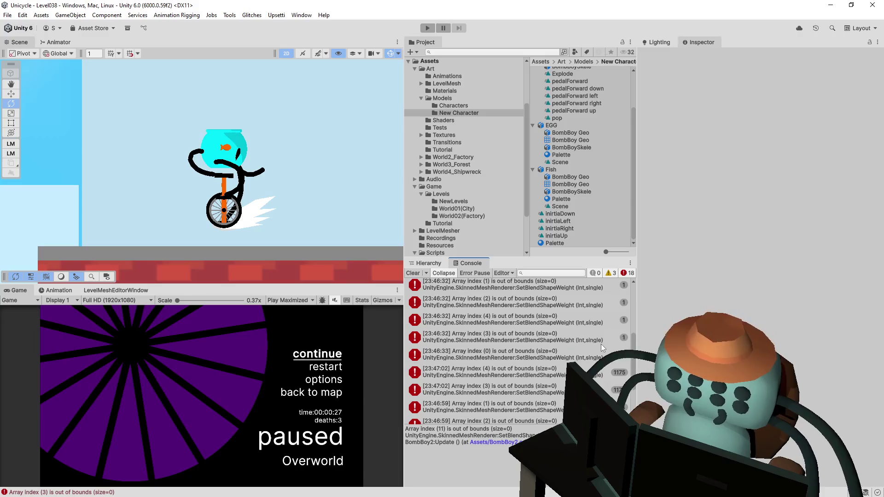
double_click(557, 416)
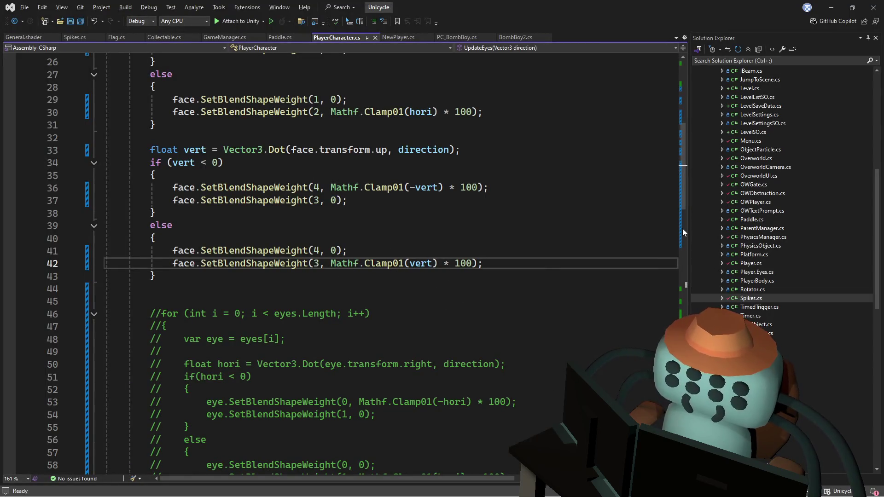
- Review UpdateEyes' horizontal eye check code, then clear Unity's Console
scroll(682, 228, up, 4)
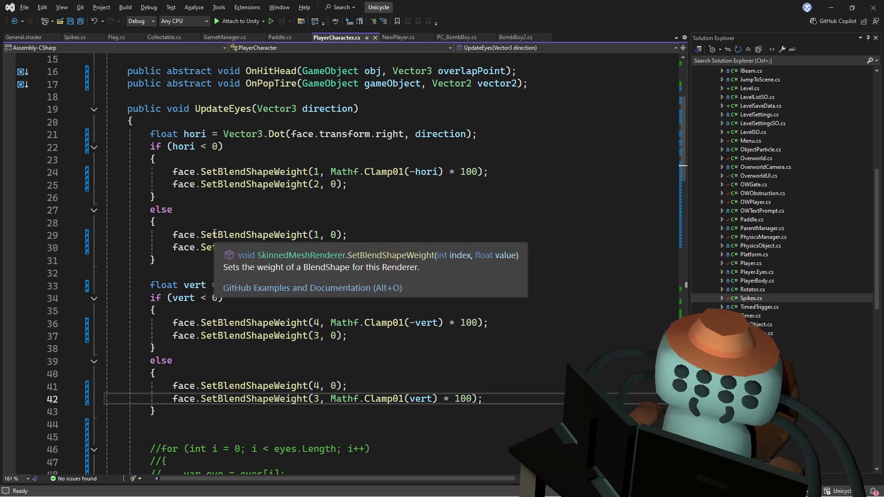
click(229, 211)
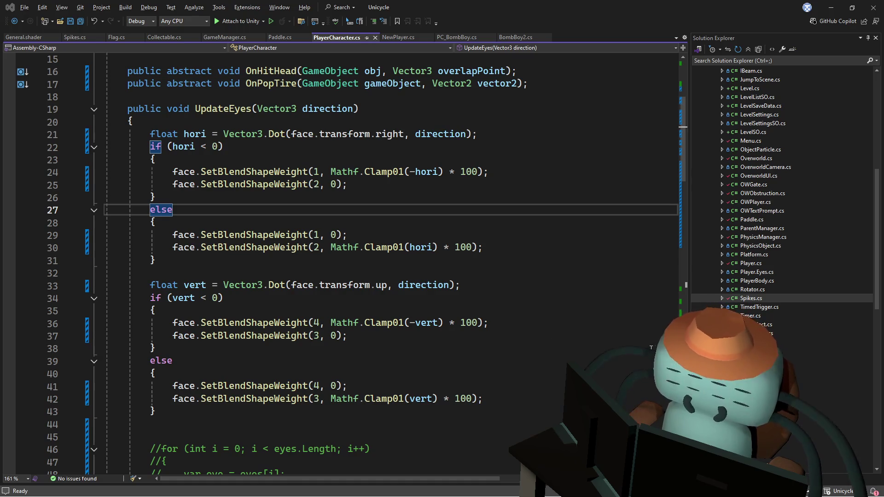
key(alt+Tab)
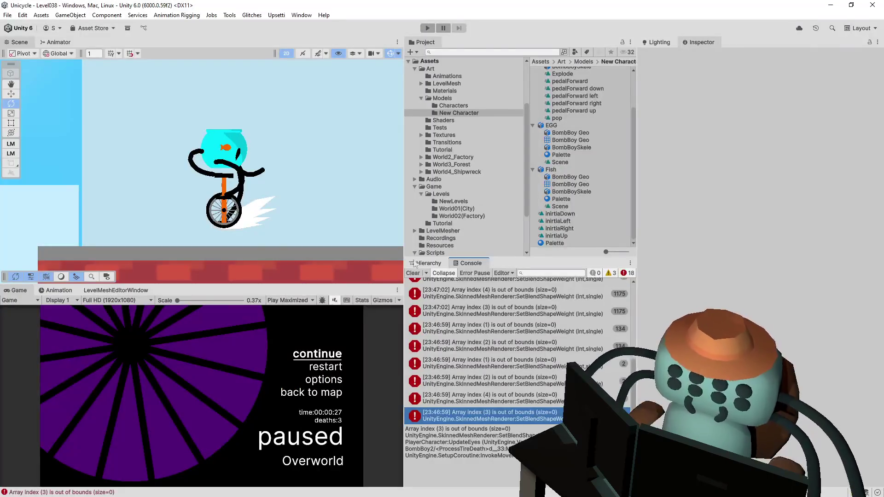
click(413, 274)
- Set the Game view to Play Focused, rerun and stop the level, then switch to Blender
click(290, 300)
click(290, 309)
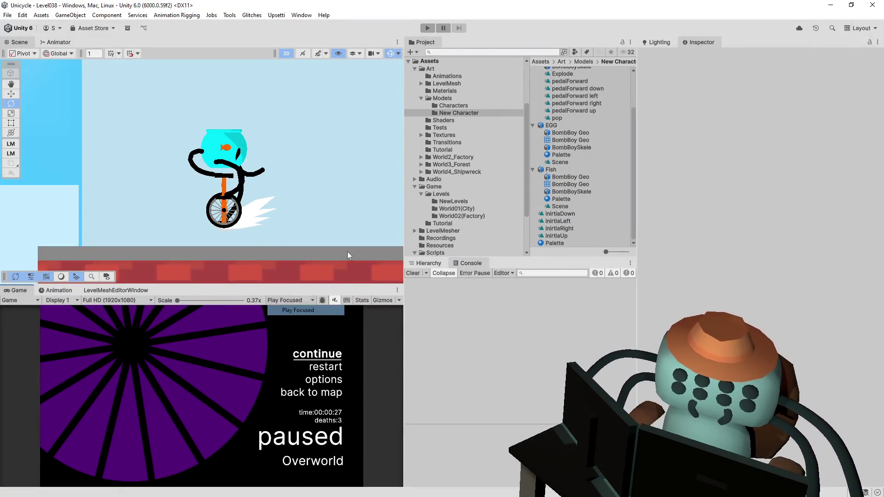
click(428, 29)
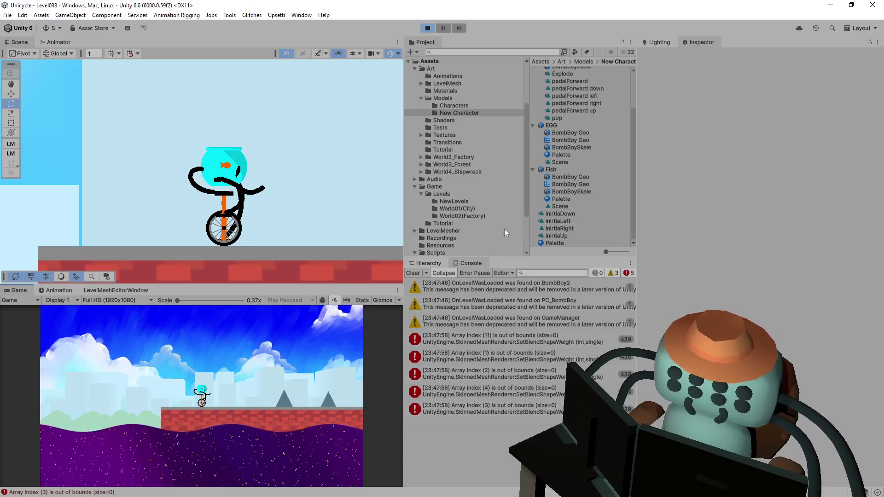
click(426, 29)
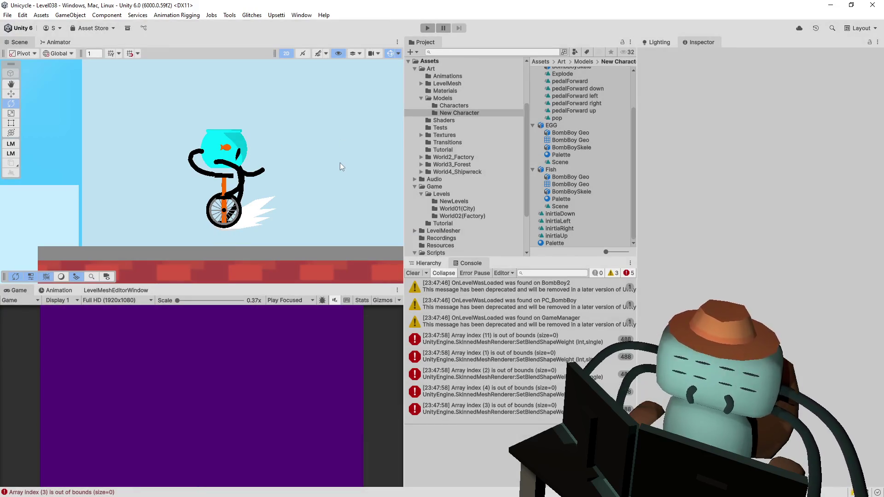
key(alt+Tab)
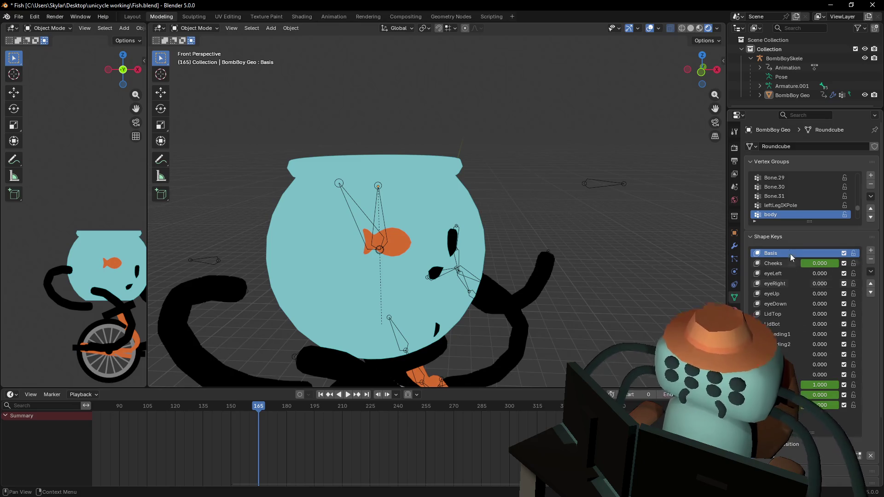
- Select the BombBoy Geo mesh and back the view away from the fishbowl
click(448, 208)
click(482, 137)
click(459, 173)
shift+right_click(459, 173)
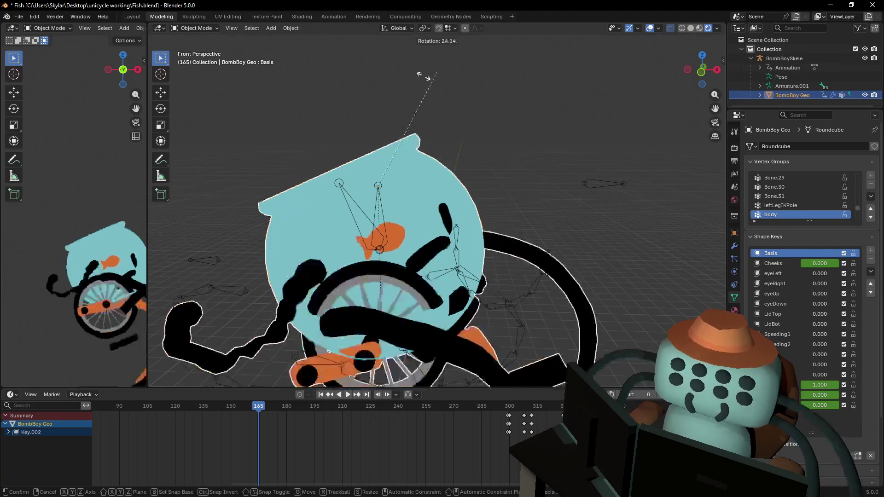
key(s)
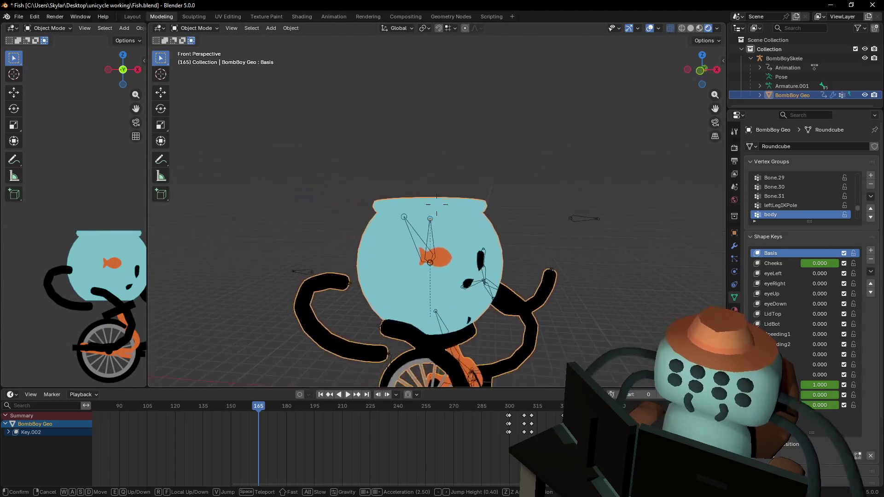
click(592, 223)
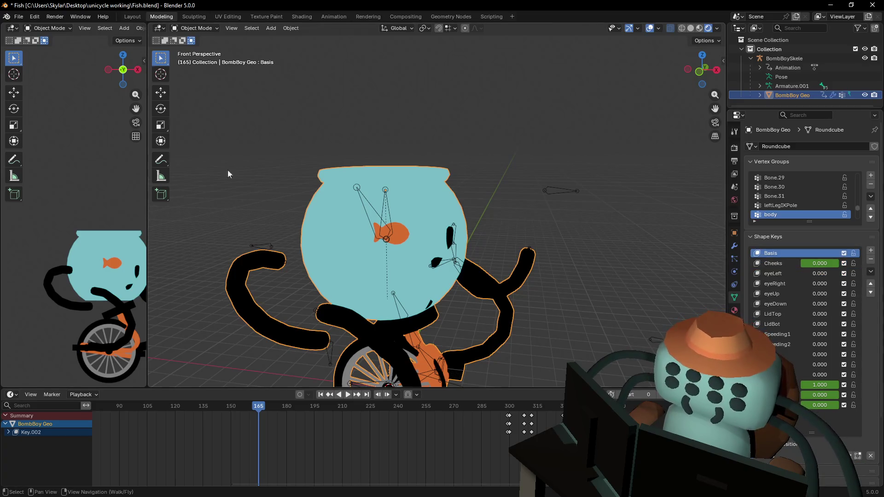
- Export the model as FBX, save Fish.blend, and return to Unity
click(18, 16)
mouse_move(54, 154)
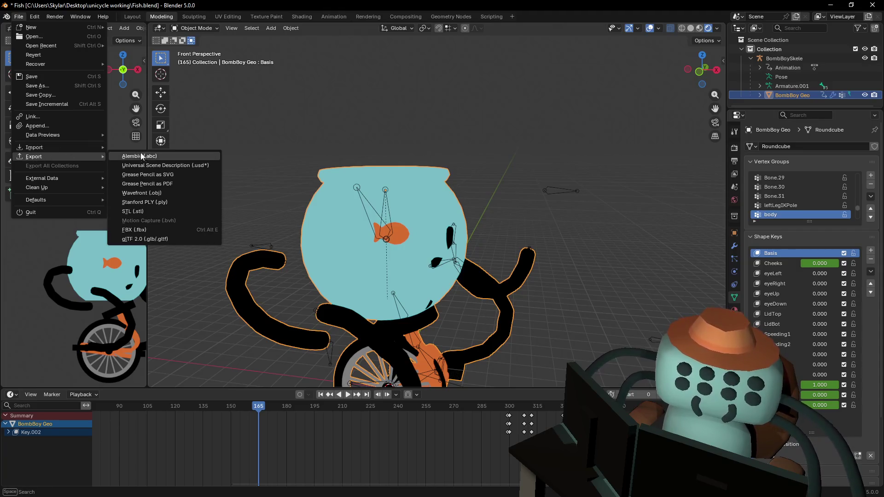
click(144, 229)
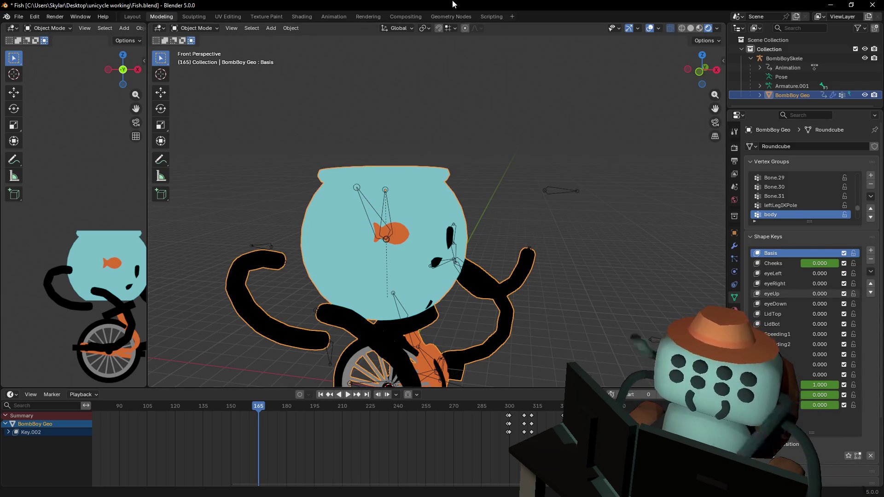
key(ctrl+s)
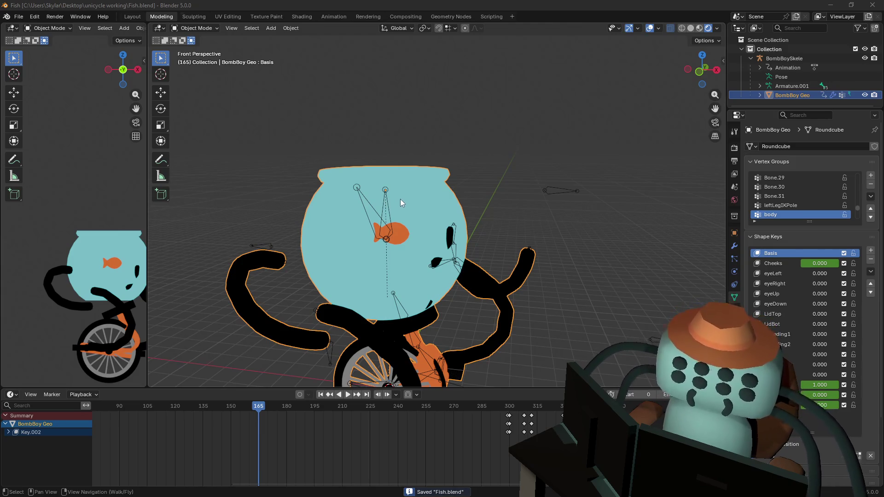
key(alt+Tab)
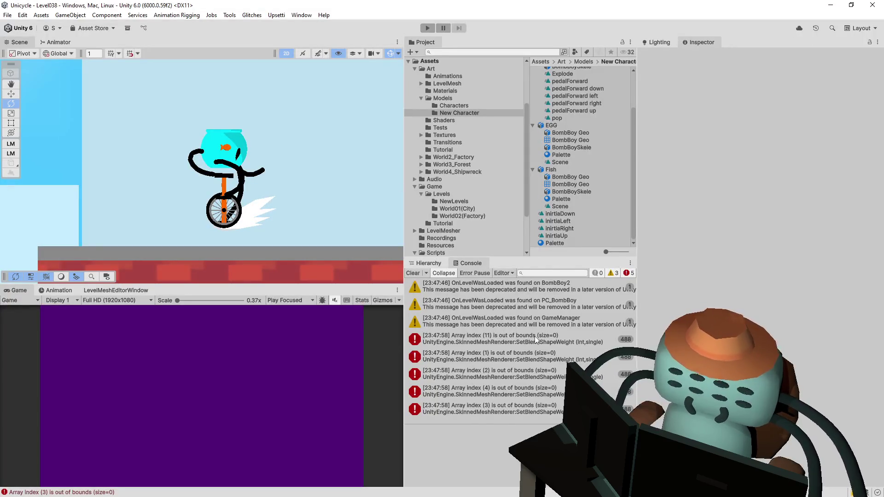
click(534, 336)
click(236, 158)
click(428, 263)
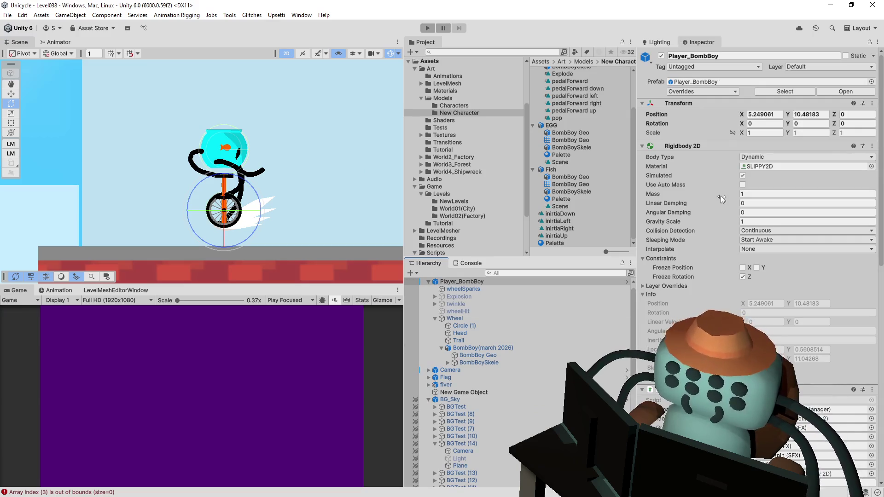
click(230, 141)
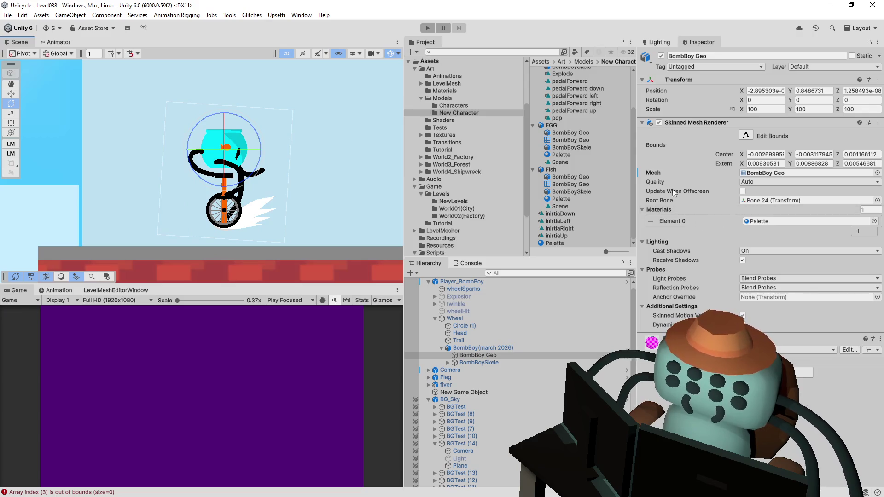
click(767, 174)
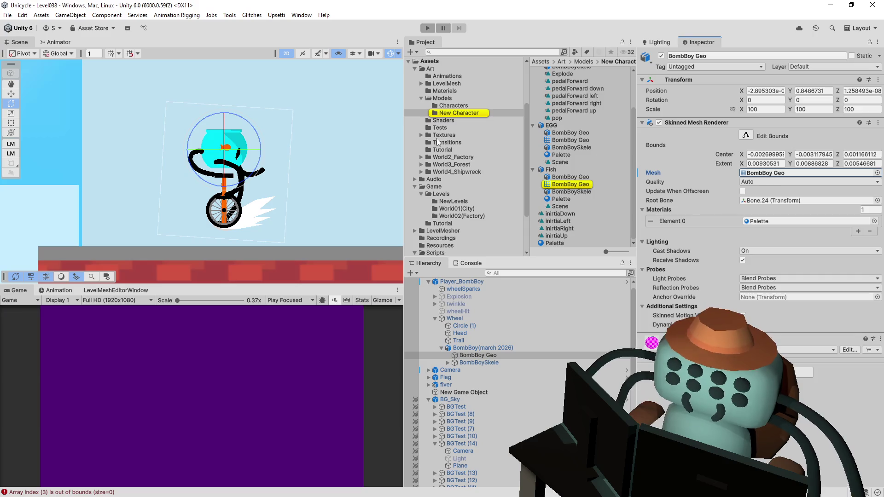
click(557, 126)
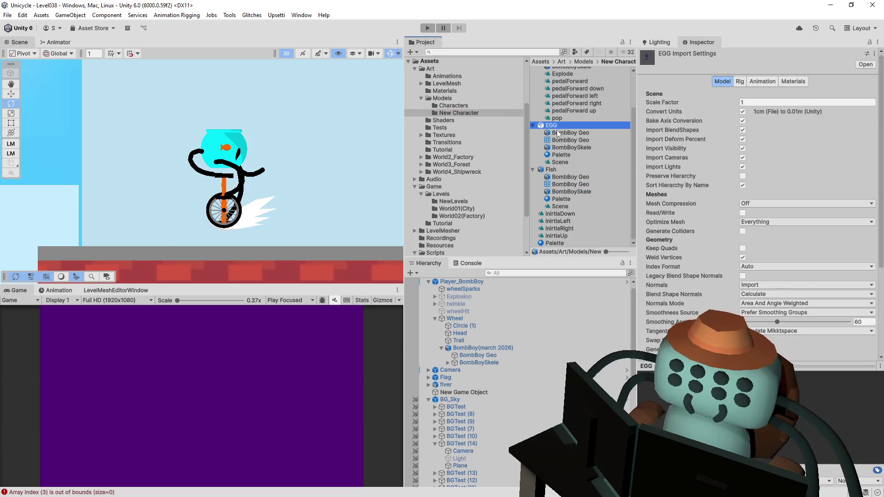
click(560, 169)
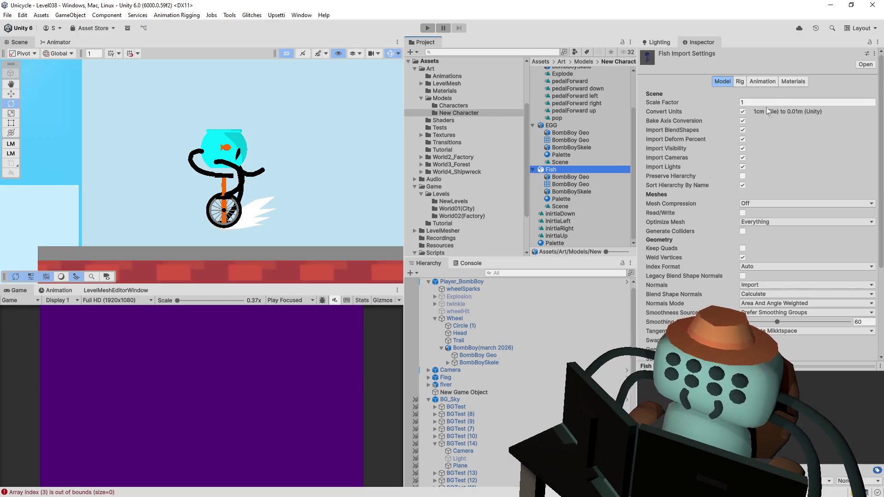
click(802, 88)
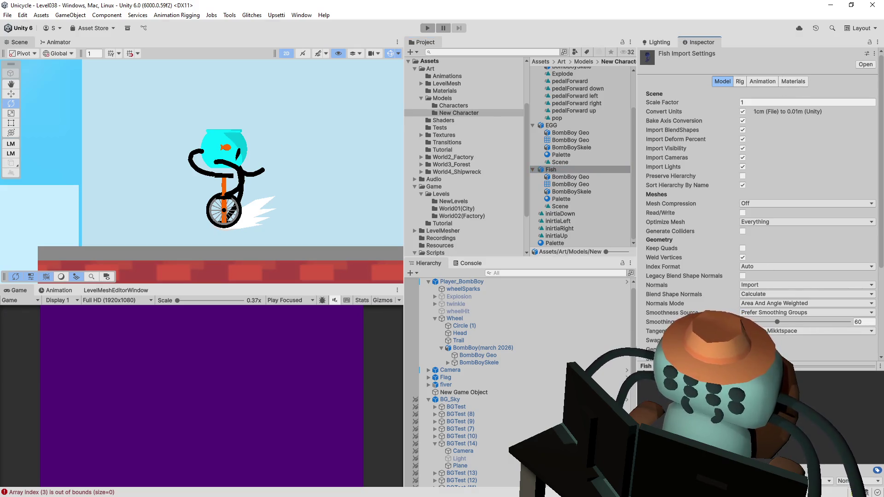
click(767, 81)
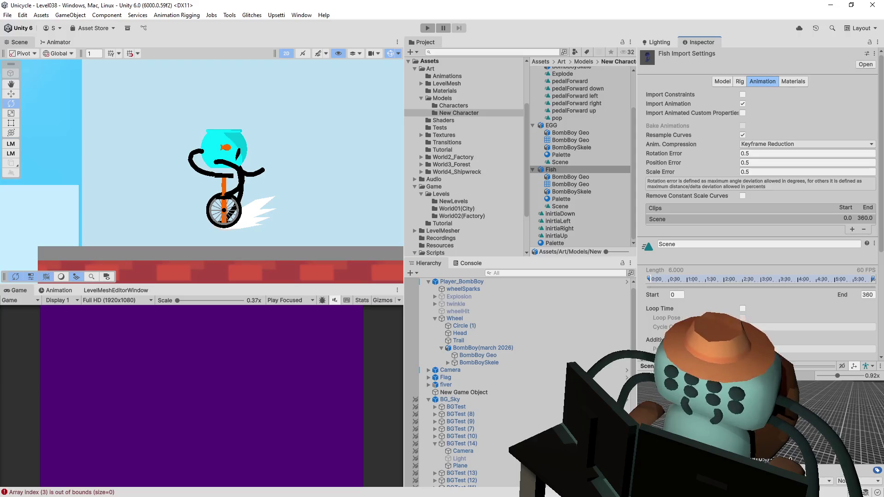
click(793, 81)
click(772, 81)
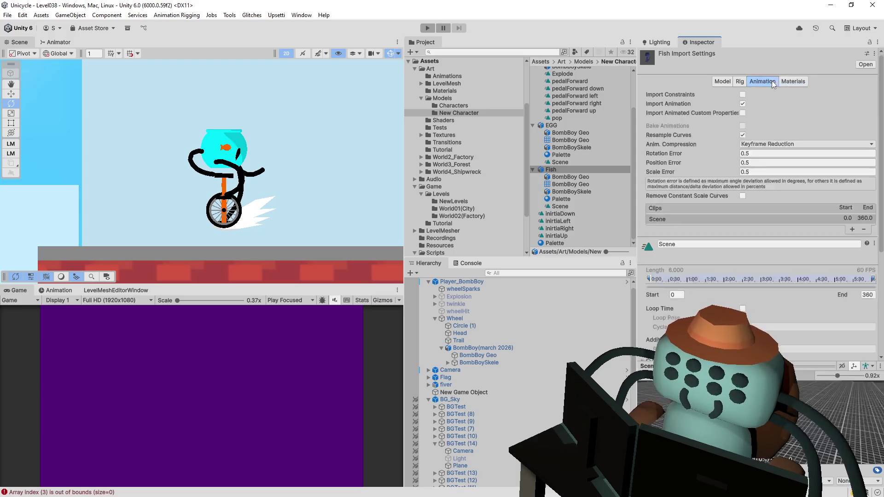
click(739, 81)
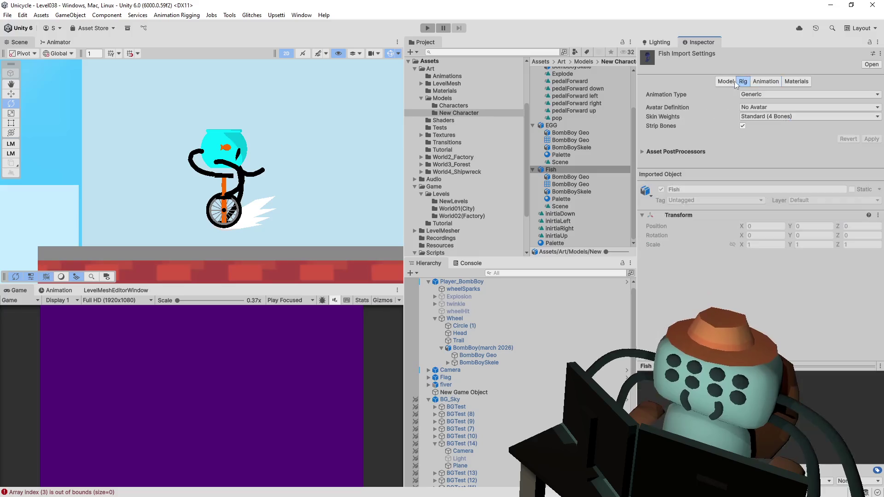
click(728, 81)
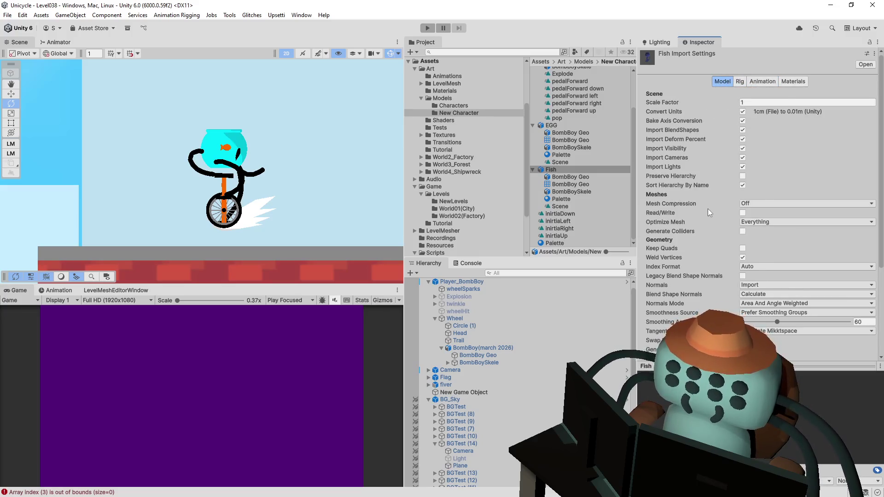
scroll(708, 209, down, 3)
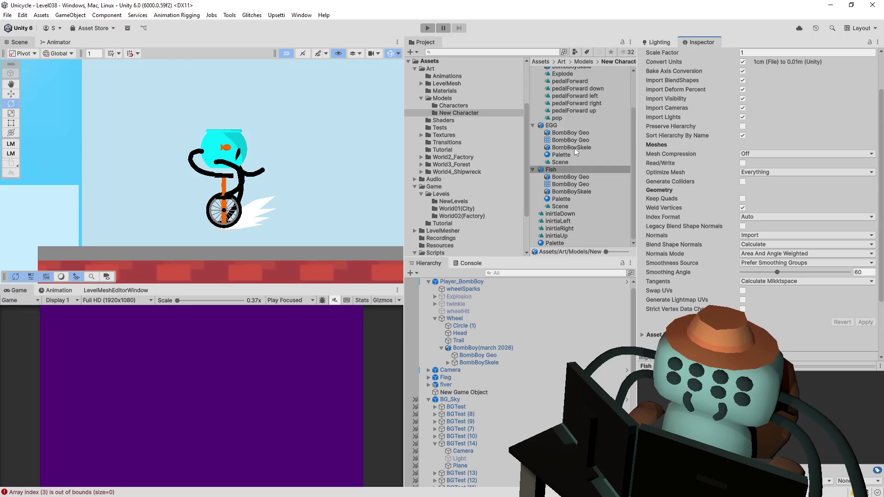
click(557, 125)
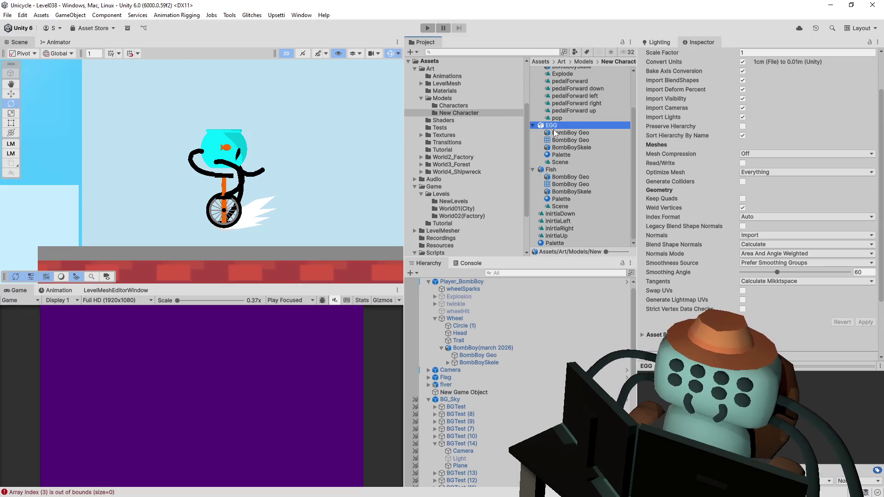
click(215, 153)
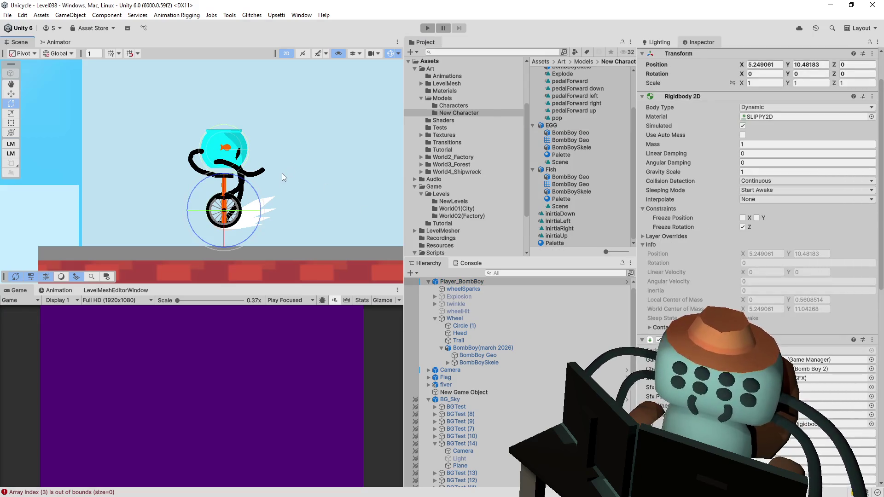
- Compare fishbowl and egg heads on BombBoy Geo via undo/redo, ending on the egg head with blend shapes
click(248, 148)
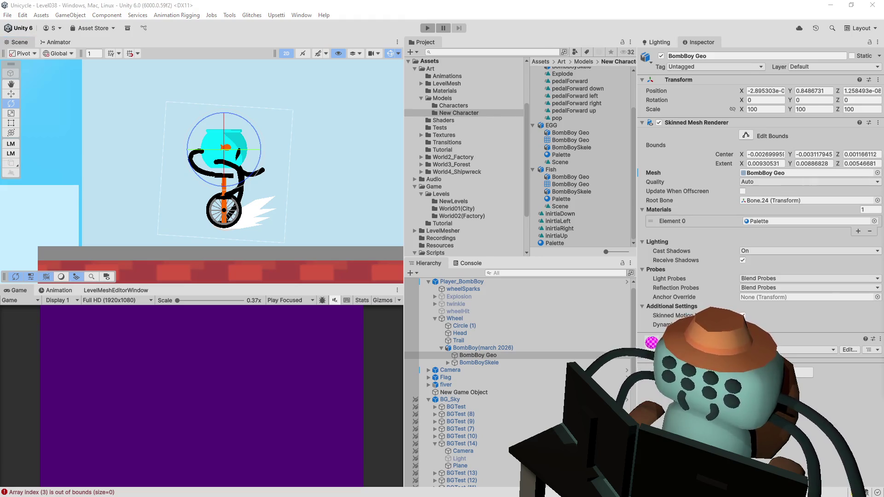
key(ctrl+z)
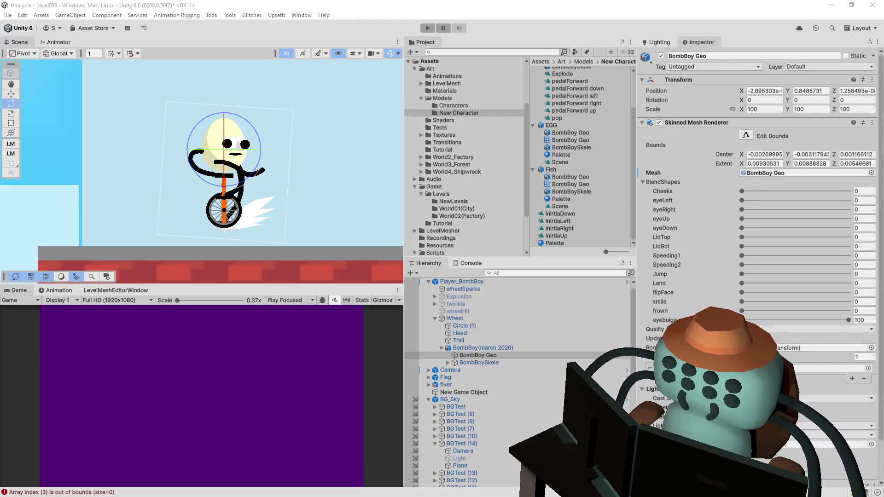
key(ctrl+y)
key(ctrl+z)
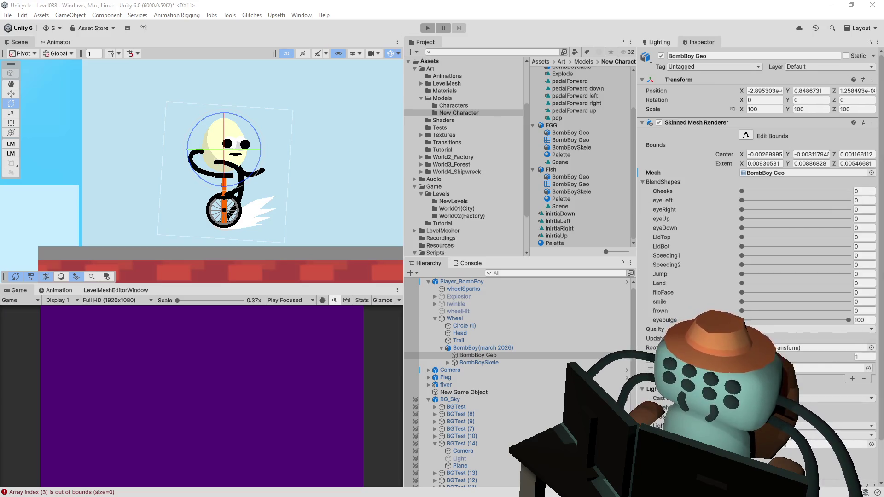
key(ctrl+y)
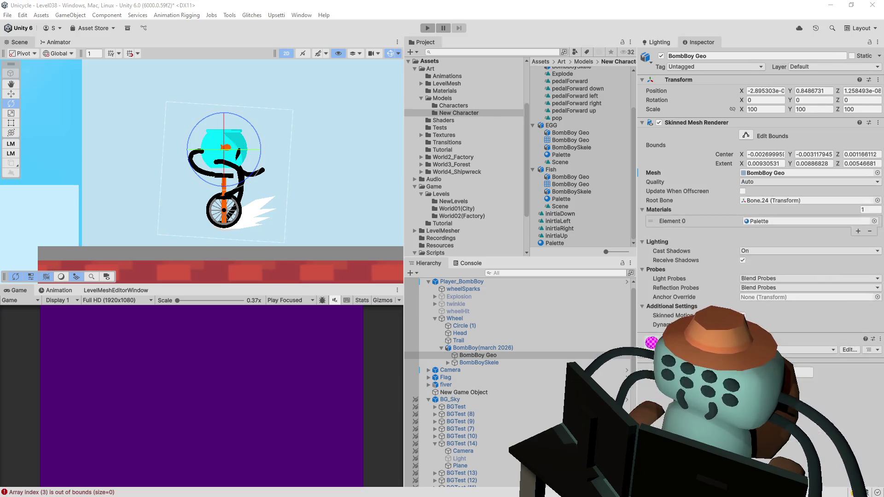
key(ctrl+z)
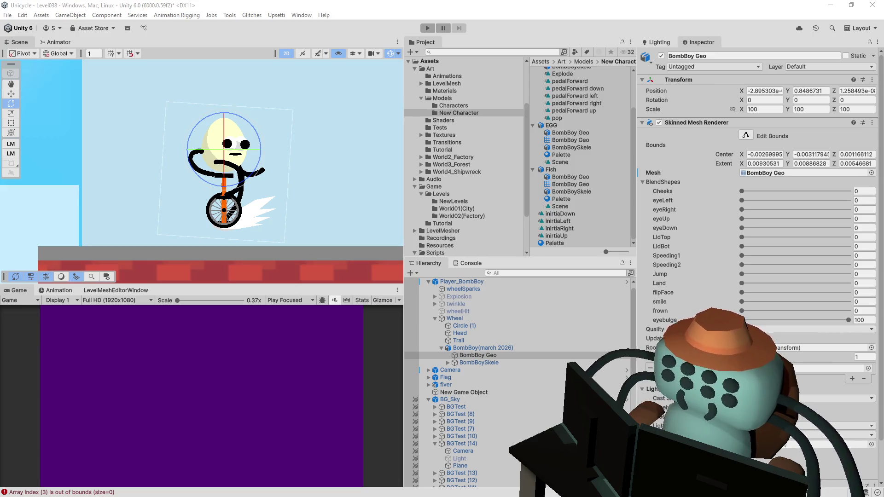
key(ctrl+y)
key(ctrl+z)
key(ctrl+y)
key(ctrl+z)
key(ctrl+y)
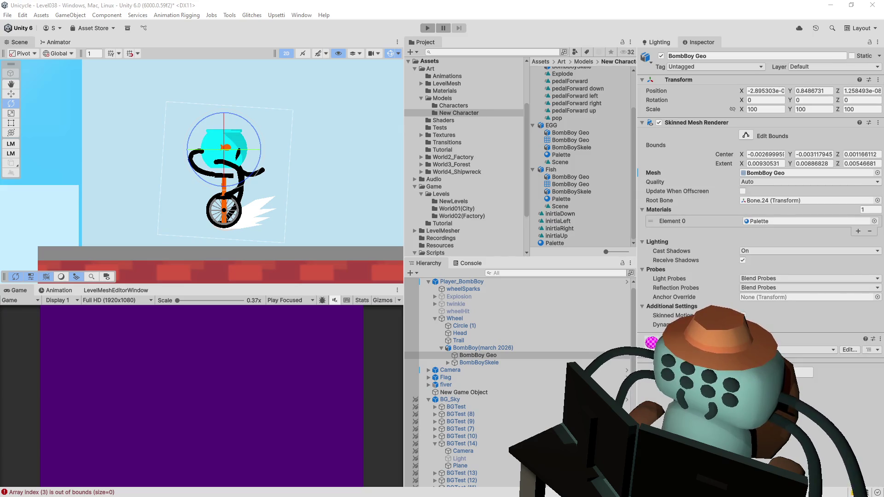
key(ctrl+z)
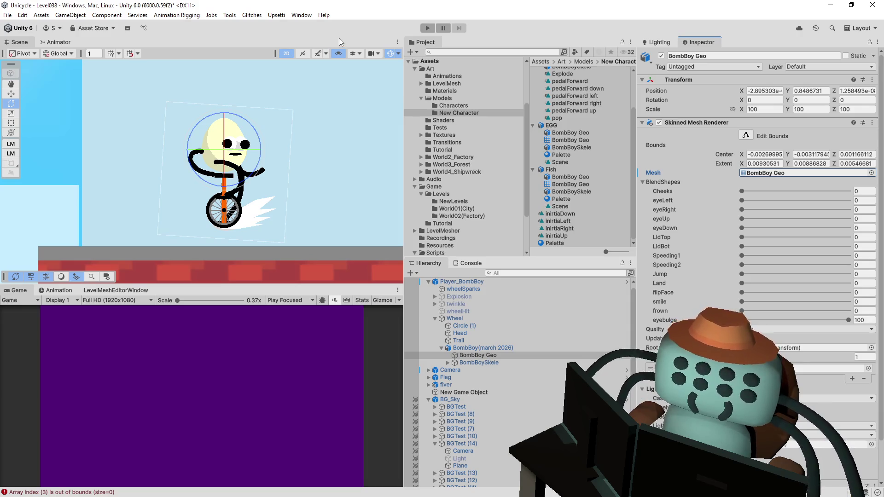
- Save the scene and bring the Console log back into view
key(ctrl+s)
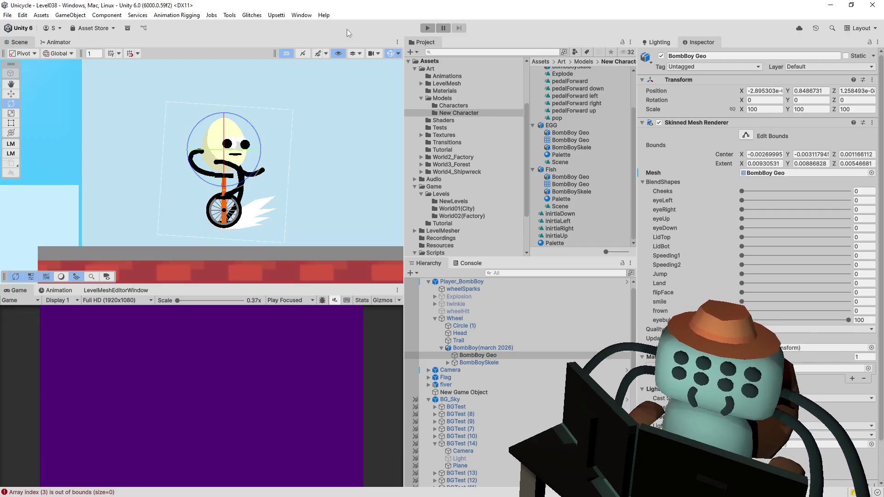
key(shift+space)
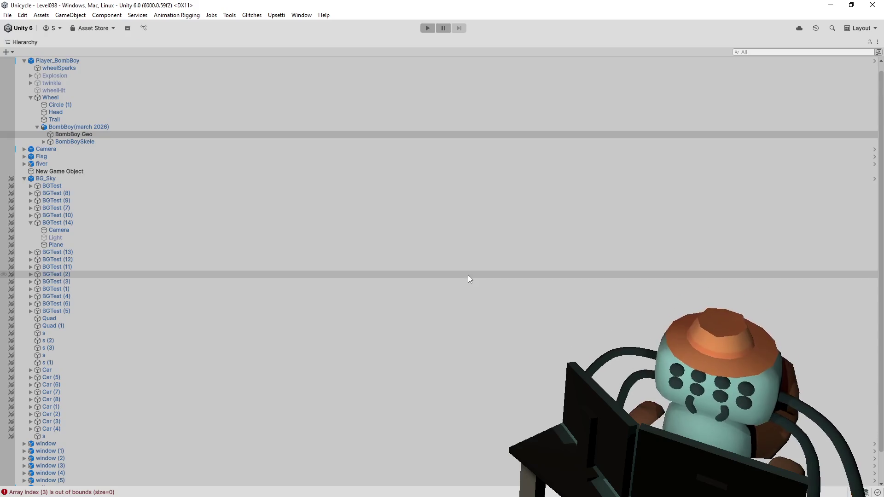
double_click(20, 41)
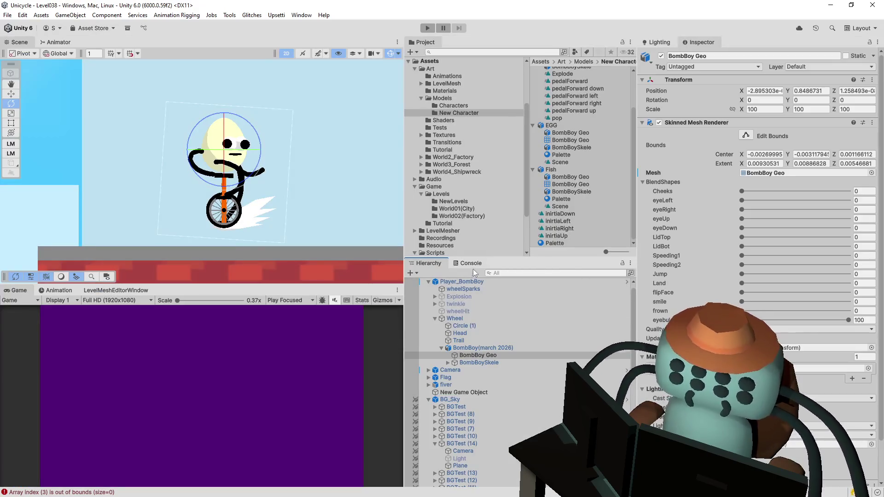
click(471, 266)
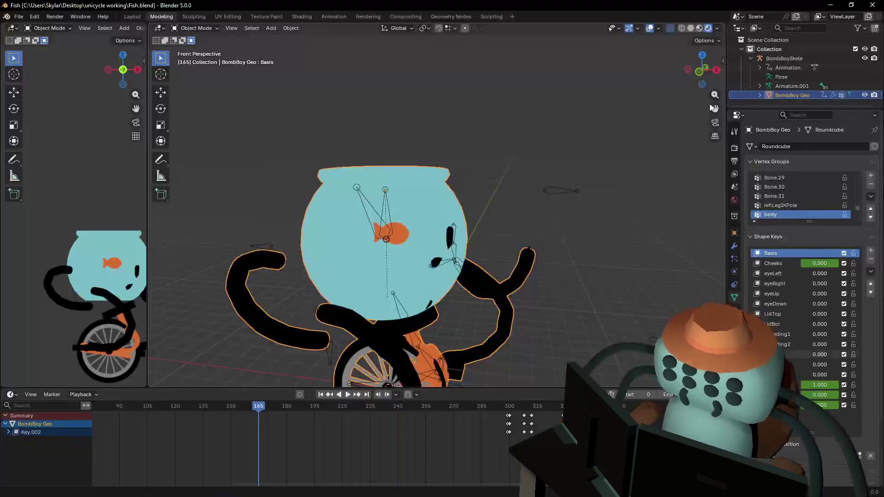
- Select the whole fishbowl head in Edit Mode and check its Cheeks and Basis shape keys
key(Tab)
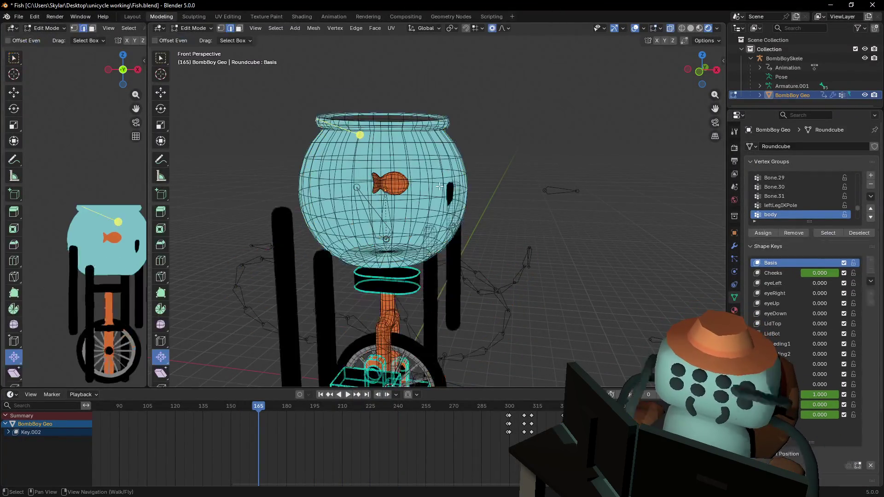
key(l)
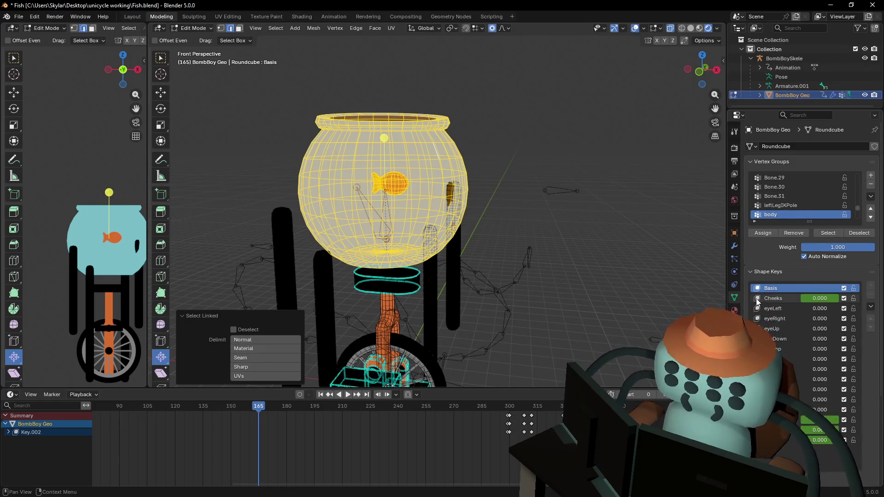
mouse_move(809, 221)
mouse_down()
mouse_move(805, 290)
mouse_move(804, 232)
mouse_up()
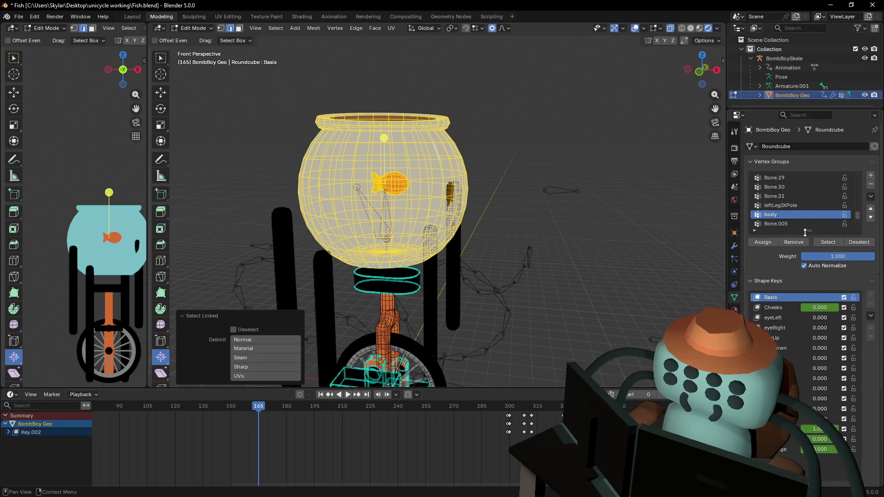
click(780, 306)
click(783, 296)
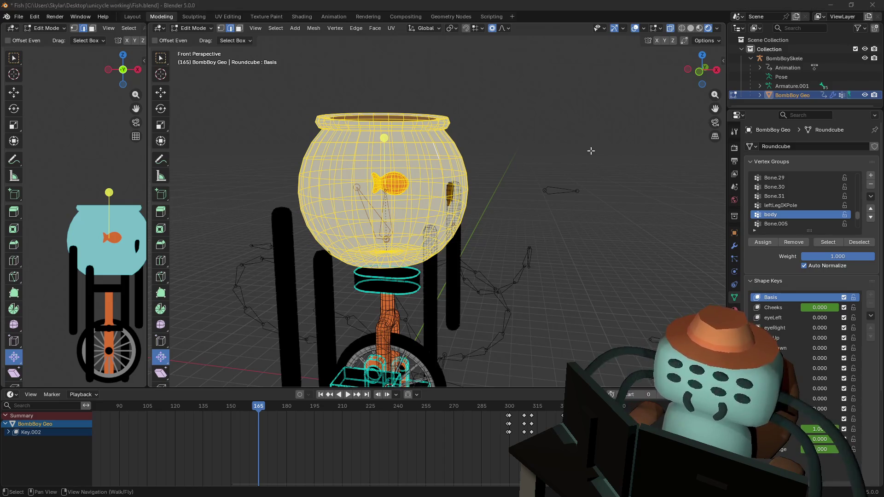
- Return to PlayerCharacter.cs in Visual Studio, placing the cursor inside UpdateEyes
key(alt+Tab)
click(346, 239)
scroll(268, 235, down, 1)
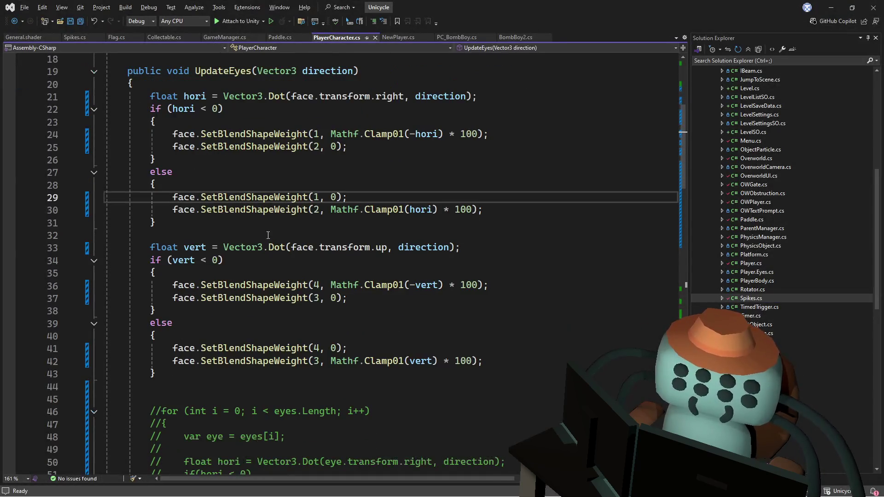
- Start an if(face. condition on a new line atop UpdateEyes, trying getsh and shak members
scroll(263, 257, up, 3)
click(281, 195)
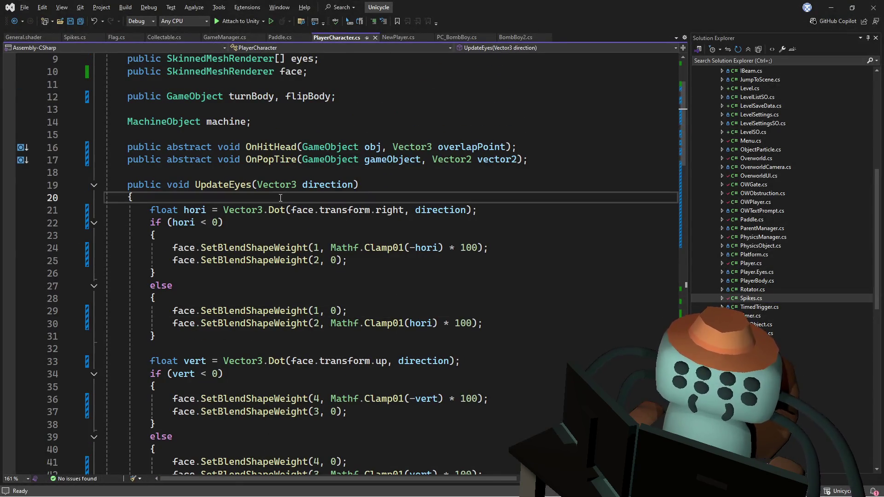
key(Return)
key(Return)
key(Return)
key(Up)
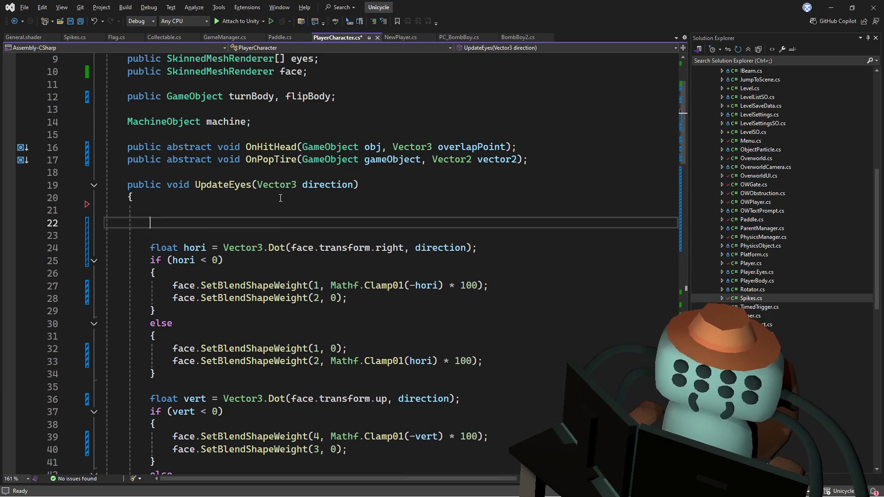
text(if()
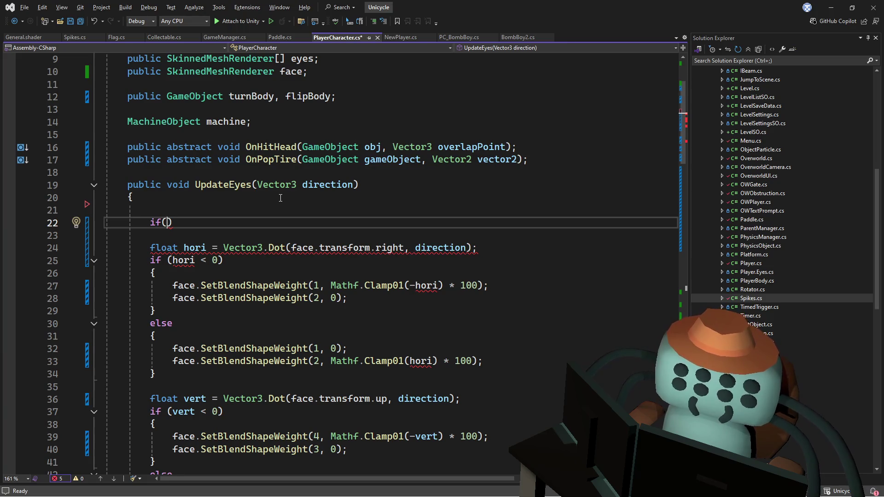
text(face.)
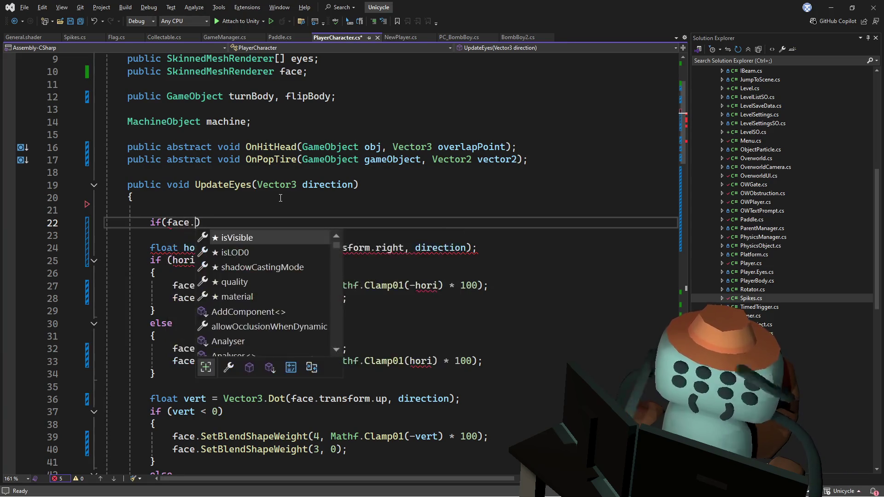
text(sh)
key(BackSpace)
key(BackSpace)
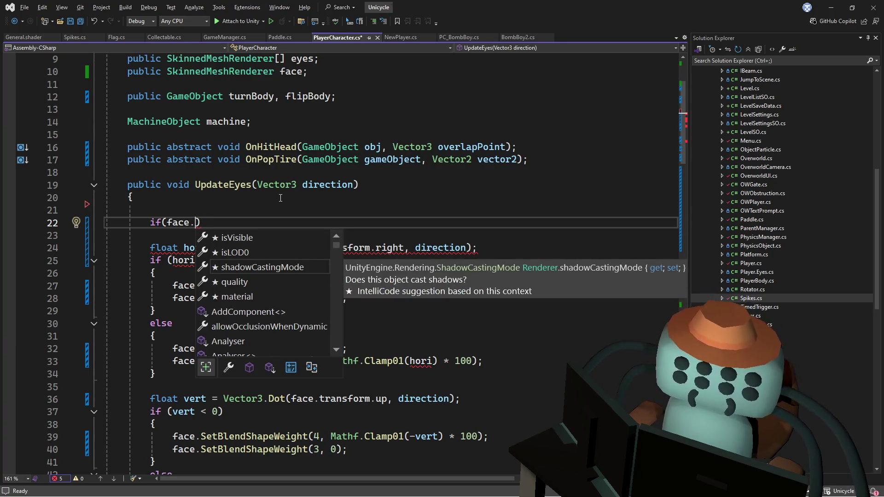
text(getsh)
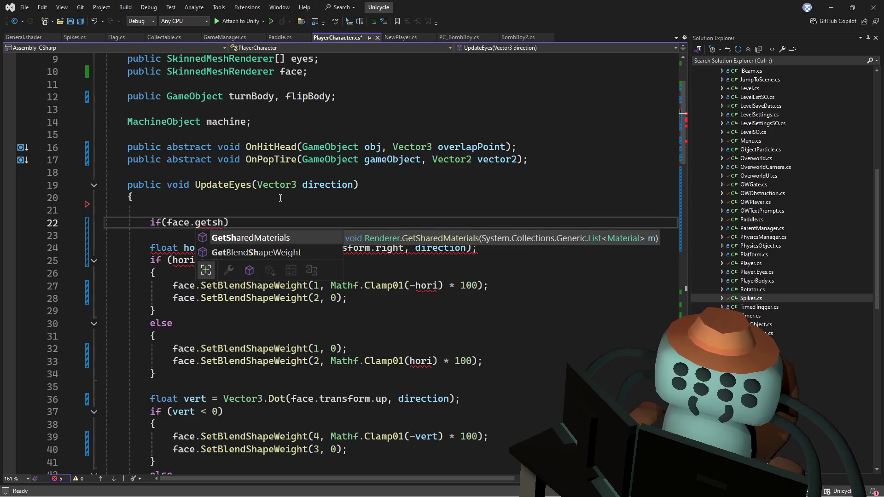
key(BackSpace)
key(BackSpace)
key(BackSpace)
text(shak)
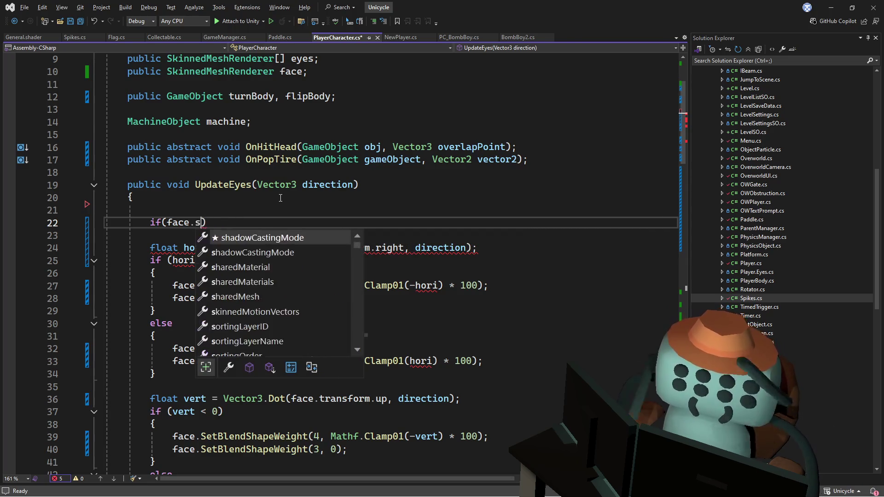
key(BackSpace)
key(BackSpace)
key(BackSpace)
- Search face members for index and shape, comparing GetBlendShapeWeight and SetBlendShapeWeight descriptions
text(inde)
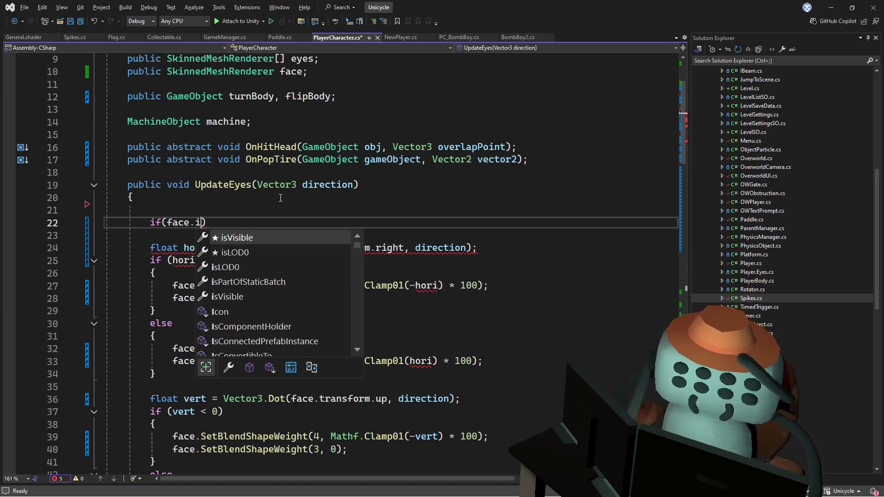
text(x)
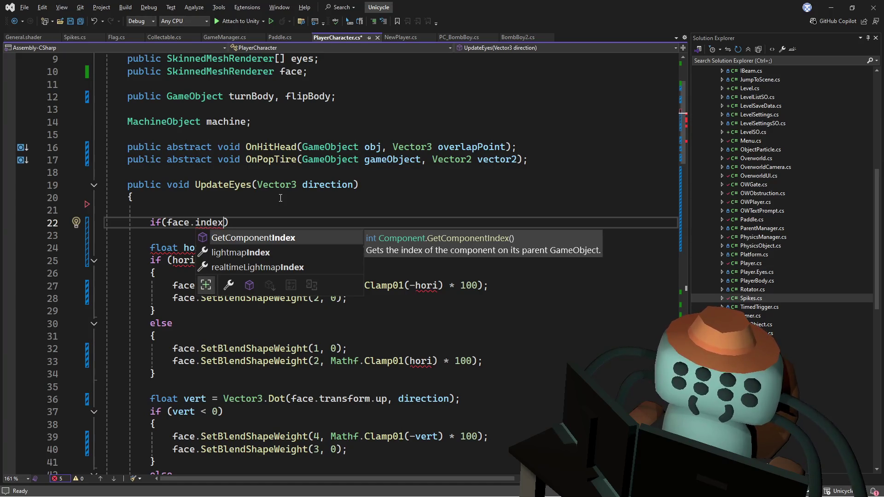
key(BackSpace)
key(BackSpace)
key(BackSpace)
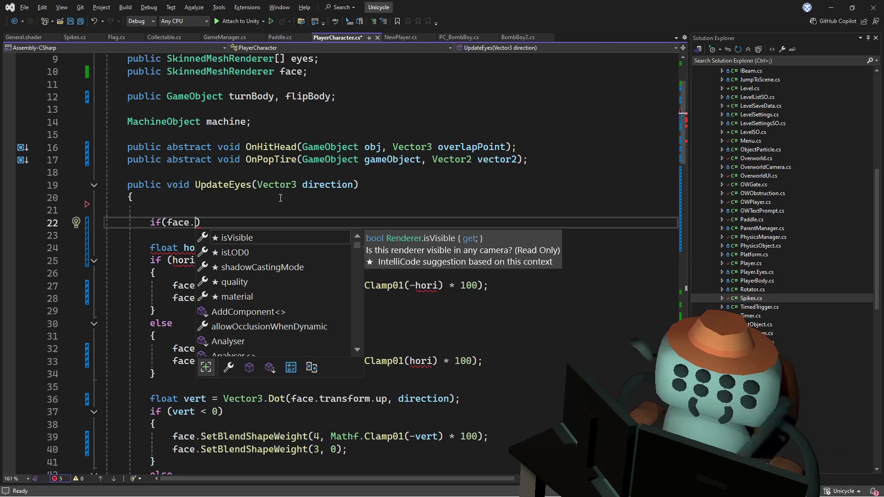
text(shape)
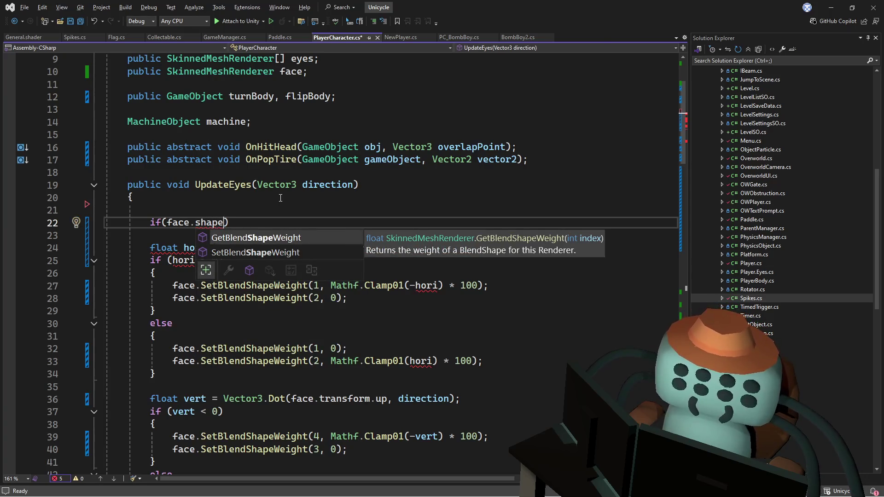
key(Down)
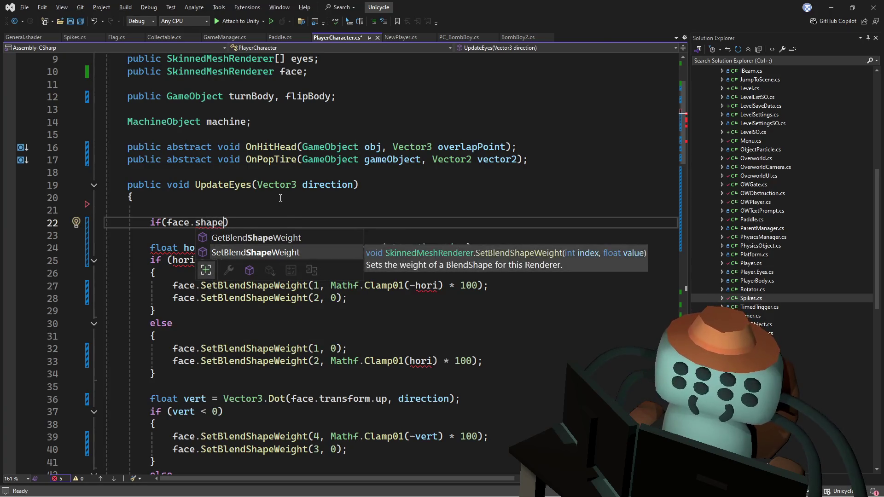
key(Up)
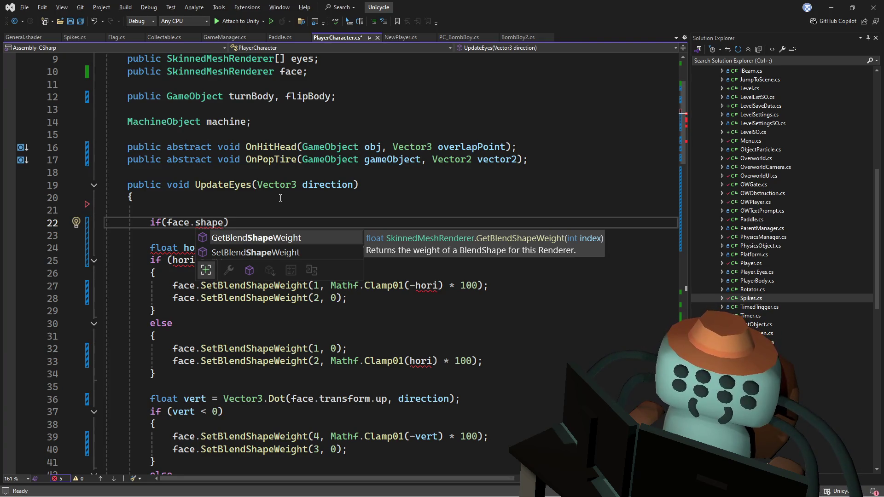
key(BackSpace)
key(BackSpace)
key(BackSpace)
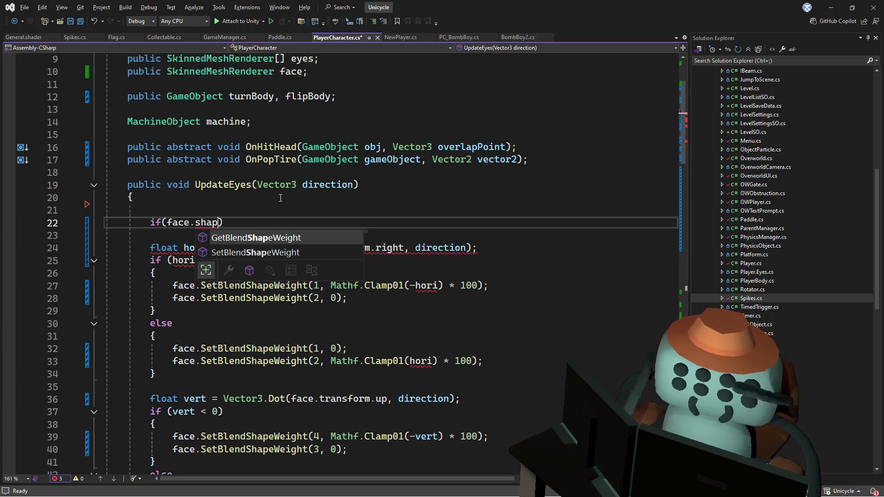
text(.)
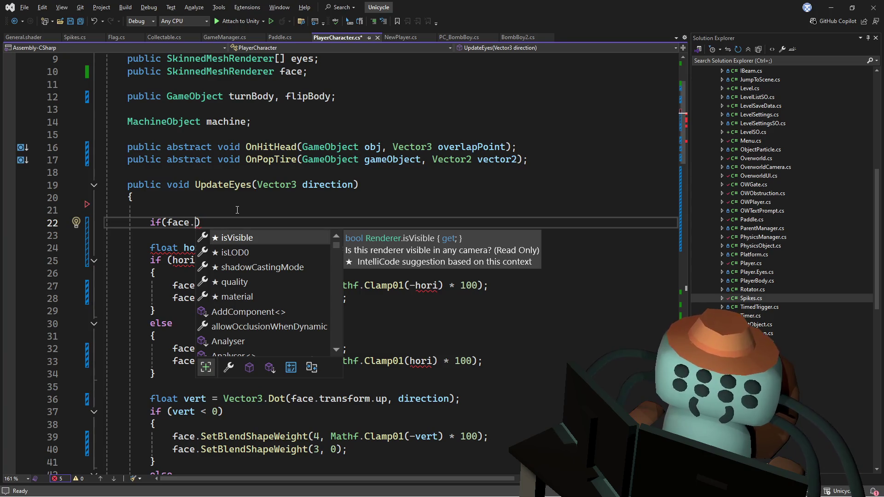
scroll(243, 253, down, 1)
scroll(265, 257, up, 1)
scroll(270, 261, down, 1)
scroll(270, 261, up, 1)
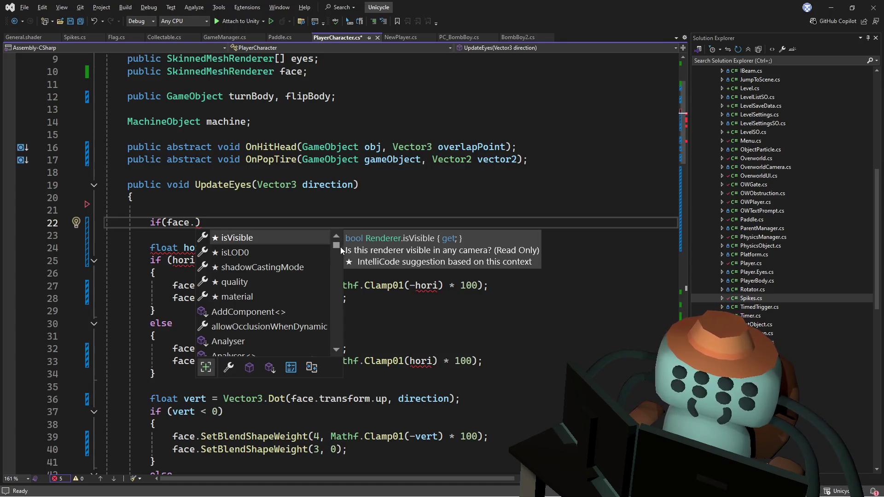
- Delete the unfinished if(face.) line and the blank lines after it in UpdateEyes
click(278, 219)
key(shift+Home)
key(BackSpace)
key(BackSpace)
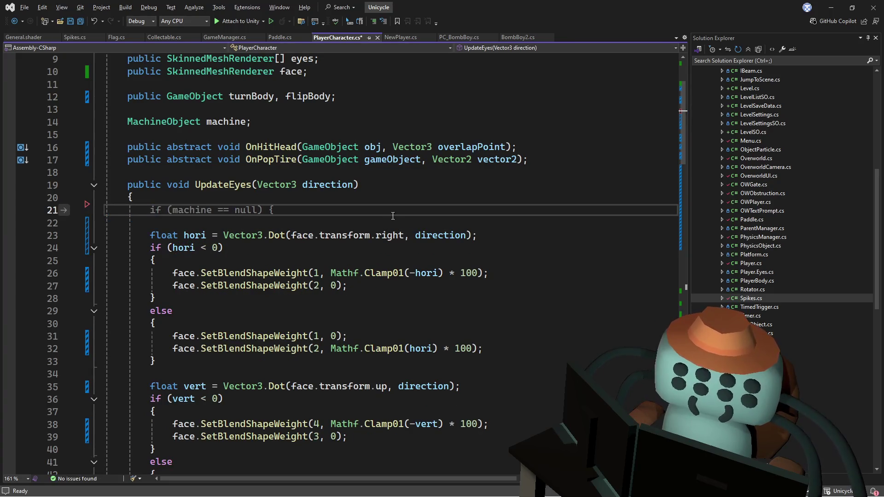
key(Delete)
key(Delete)
click(371, 185)
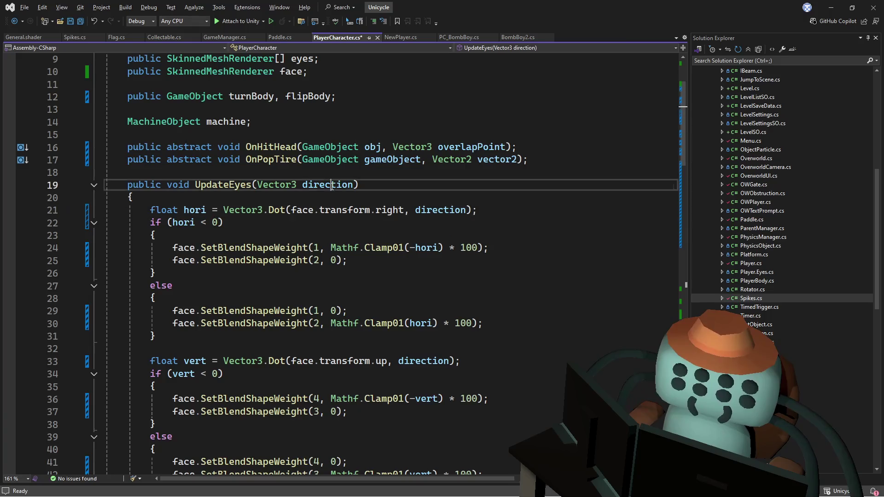
mouse_move(336, 212)
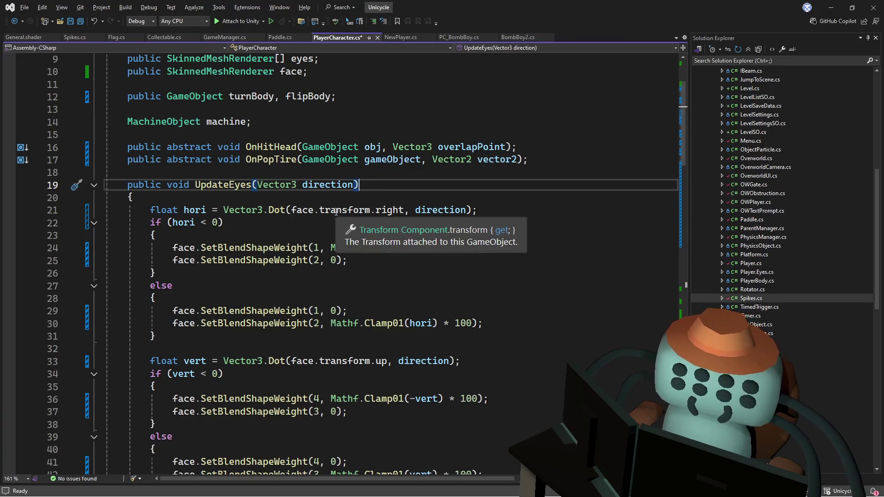
mouse_move(254, 245)
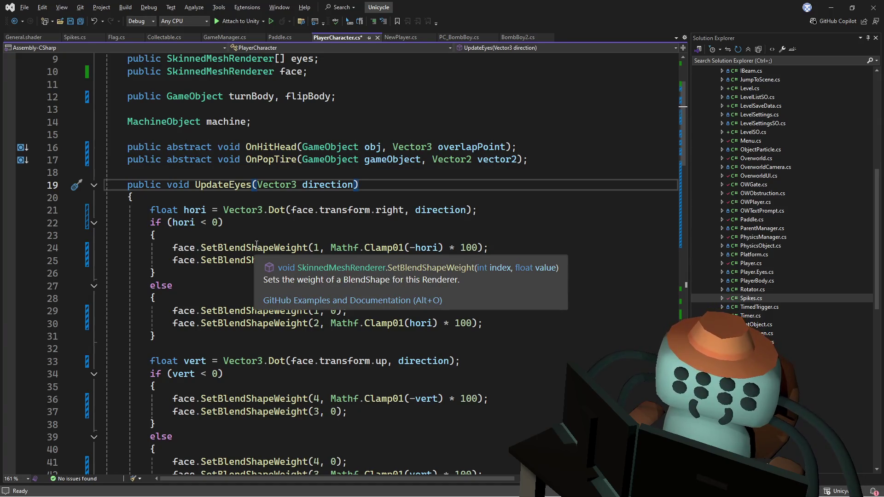
click(301, 201)
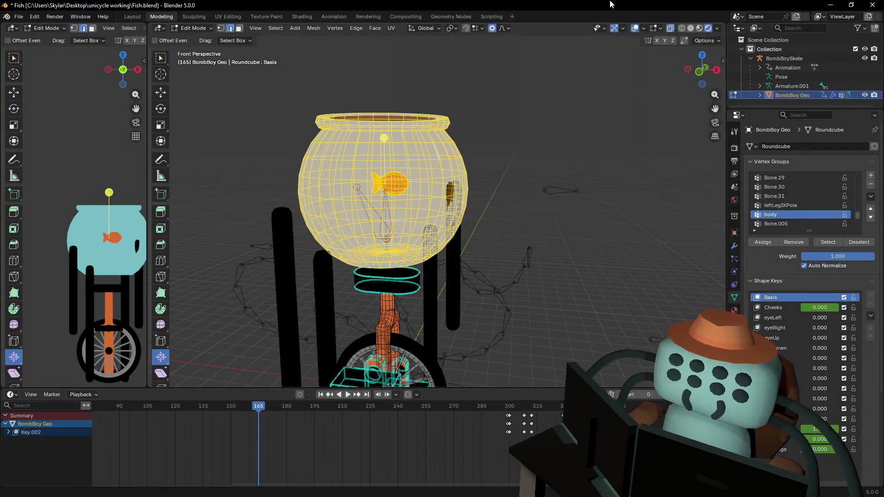
- Save Fish.blend and step through the Basis and Cheeks shape keys
key(ctrl+s)
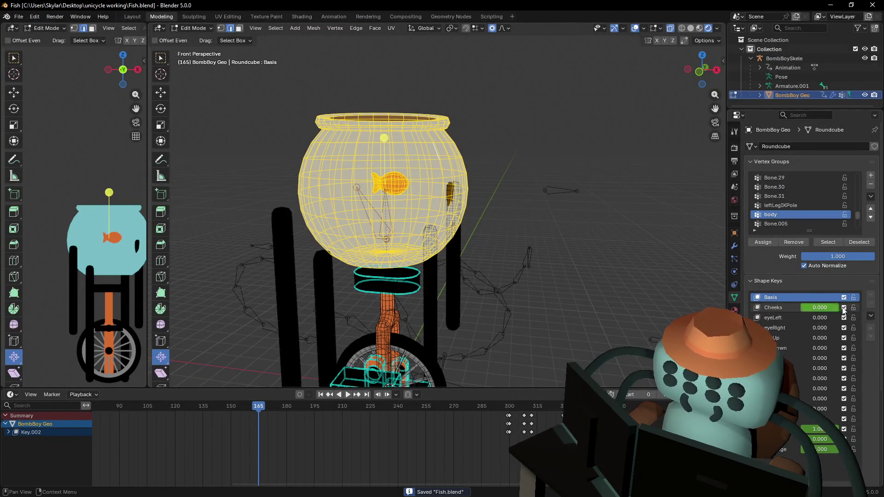
click(778, 297)
scroll(783, 297, down, 3)
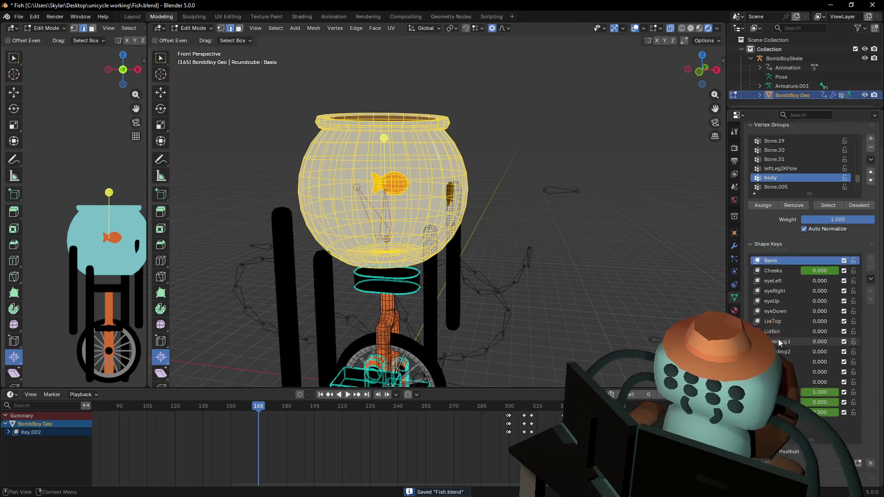
scroll(787, 441, down, 3)
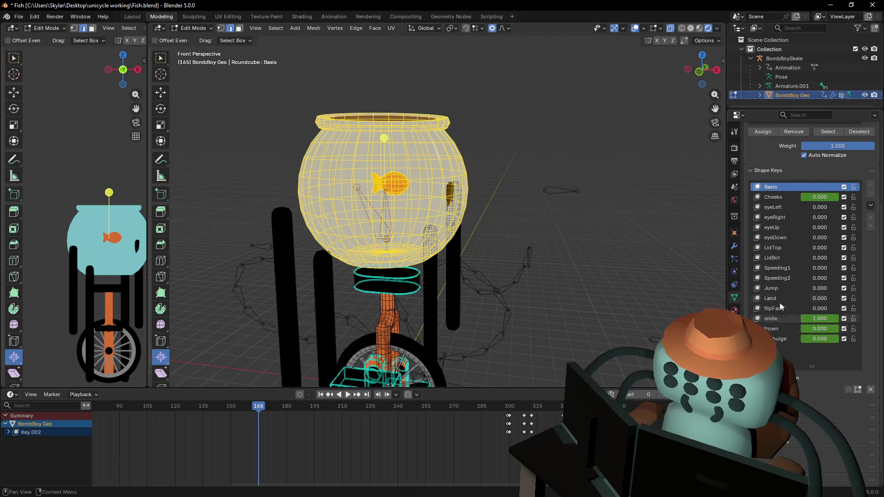
click(776, 194)
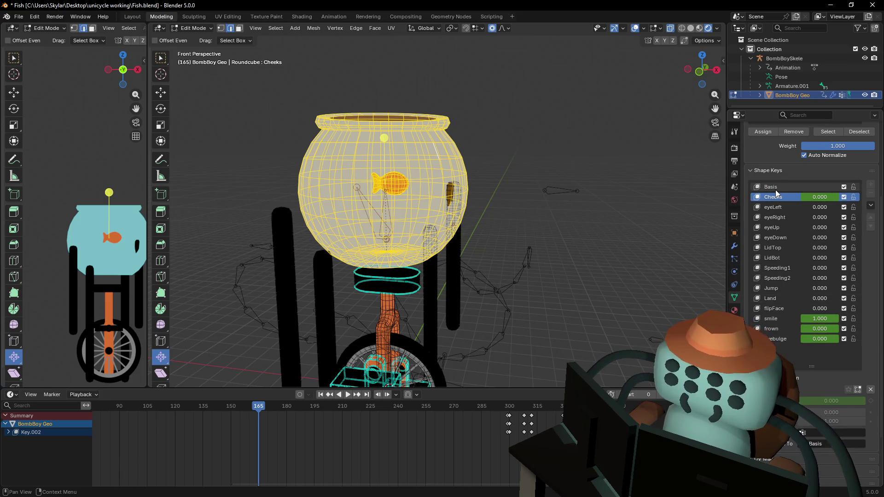
click(780, 187)
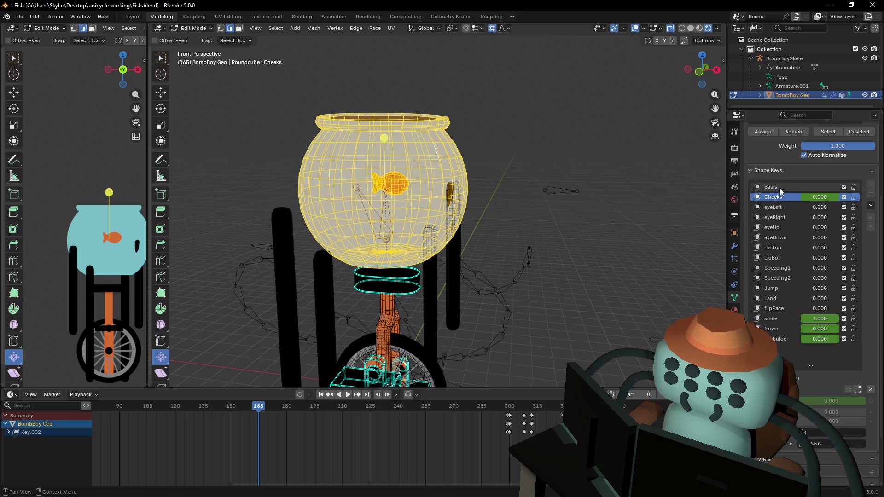
click(775, 199)
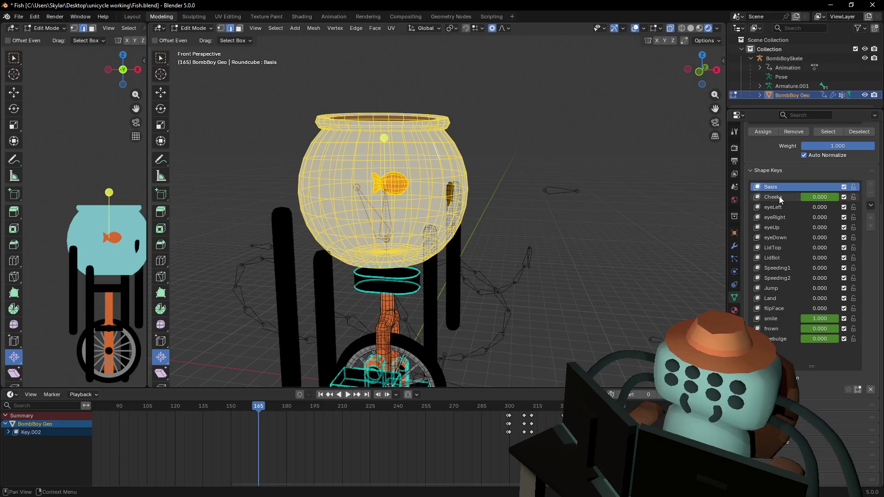
- Try a Cheeks value change and cancel it, then select eyebulge and return to Object Mode
drag(513, 181, 502, 170)
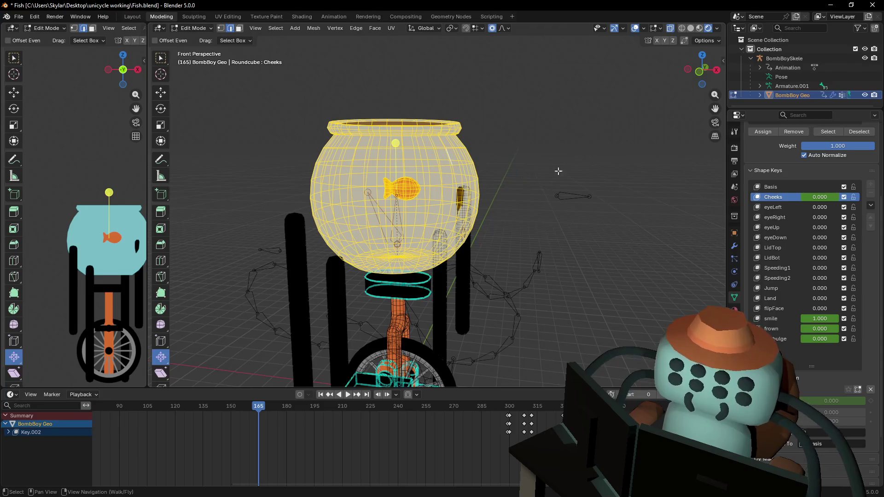
mouse_move(813, 195)
mouse_down()
mouse_move(834, 247)
mouse_move(802, 433)
mouse_up()
key(Escape)
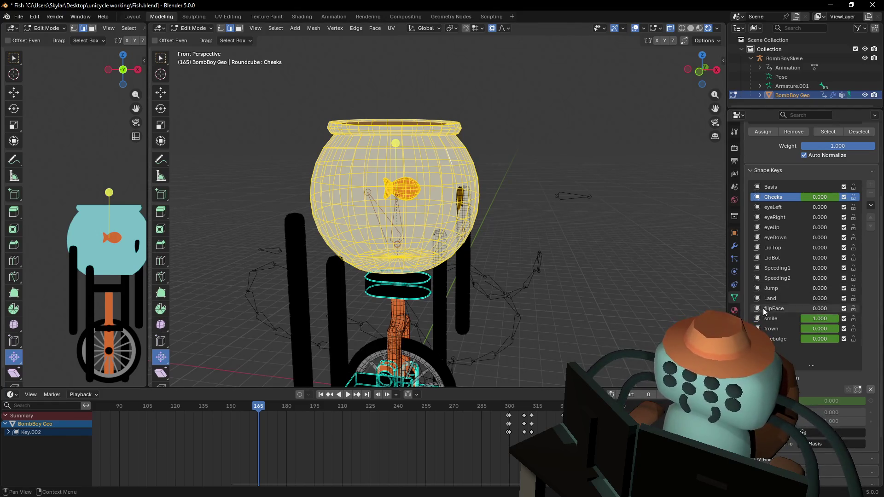
click(776, 339)
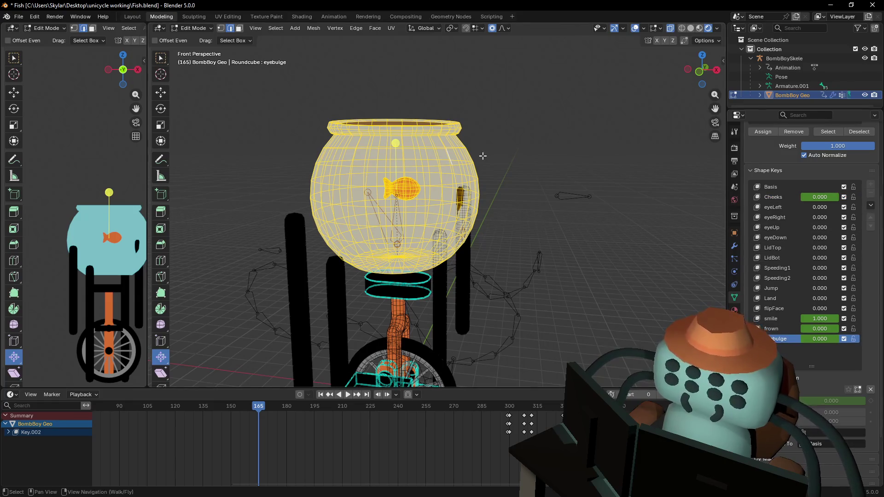
key(Tab)
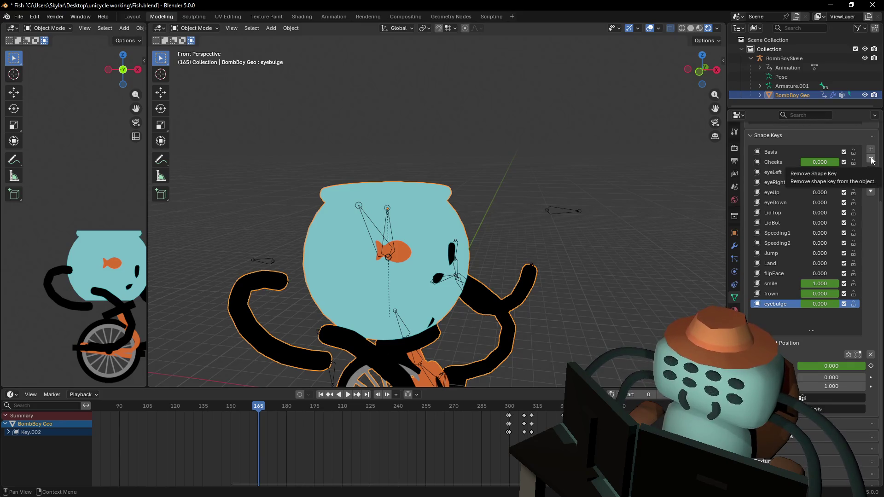
- Delete all of BombBoy Geo's named shape keys, from eyebulge down, until only Basis remains
click(871, 160)
click(871, 160)
click(871, 159)
click(871, 159)
click(872, 159)
click(872, 160)
click(872, 159)
click(871, 159)
click(871, 160)
double_click(872, 159)
click(872, 159)
click(871, 159)
click(872, 160)
click(871, 160)
- Add blank shape keys Key 1 through Key 11
click(871, 173)
click(871, 174)
click(870, 174)
click(871, 174)
click(871, 173)
click(870, 174)
click(871, 173)
click(871, 174)
click(870, 173)
click(871, 173)
click(870, 174)
- Save Fish.blend, return to Unity and clear the Console errors
key(ctrl+s)
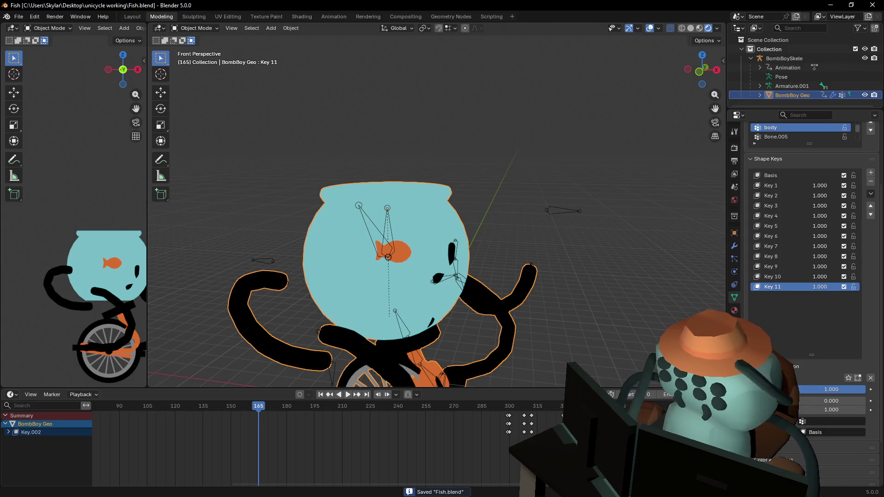
key(alt+Tab)
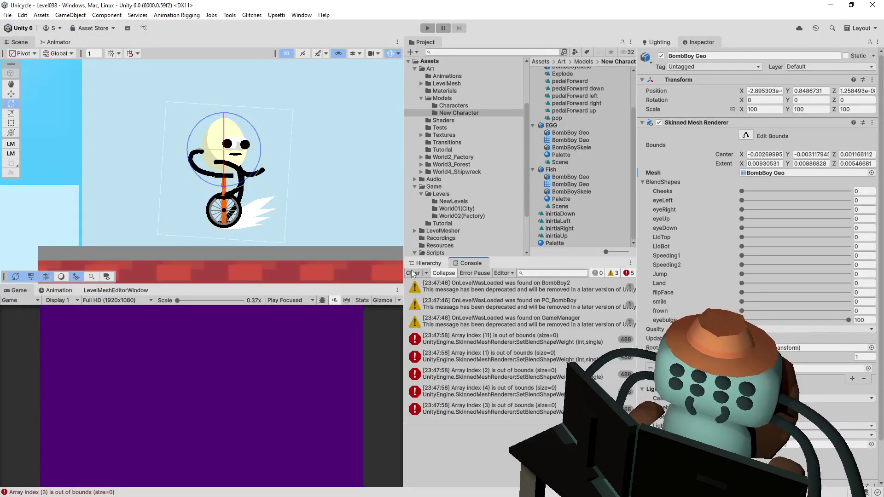
click(412, 274)
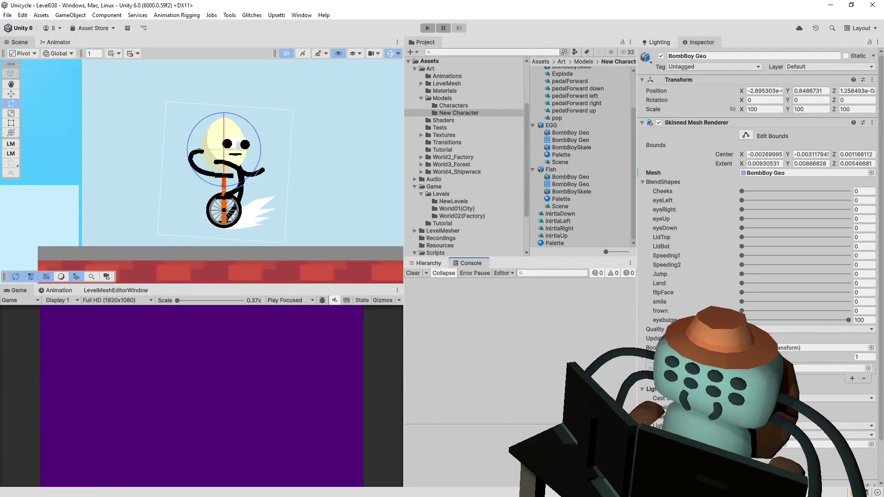
- Assign the Fish model's BombBoy Geo mesh to the Skinned Mesh Renderer, then select the EGG model
click(872, 173)
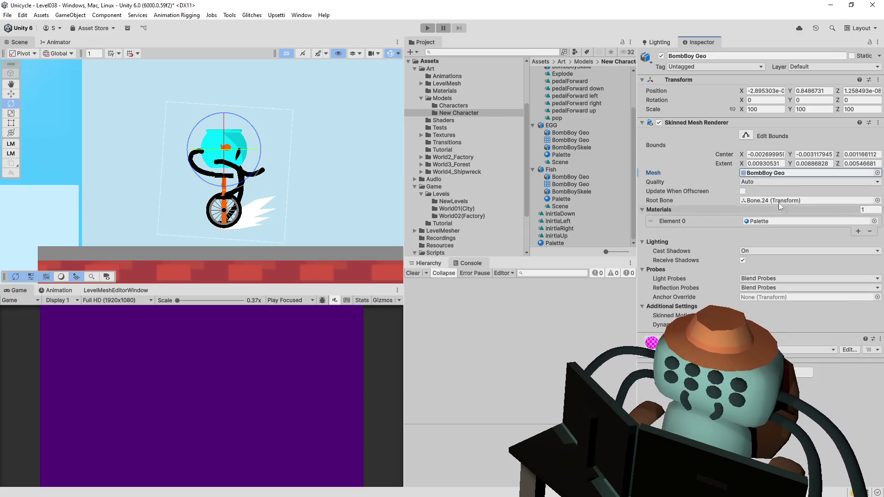
click(877, 200)
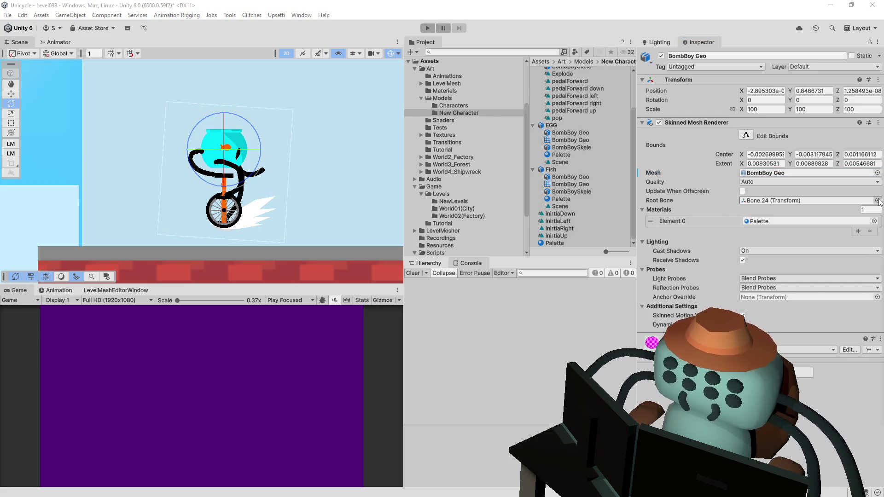
click(764, 172)
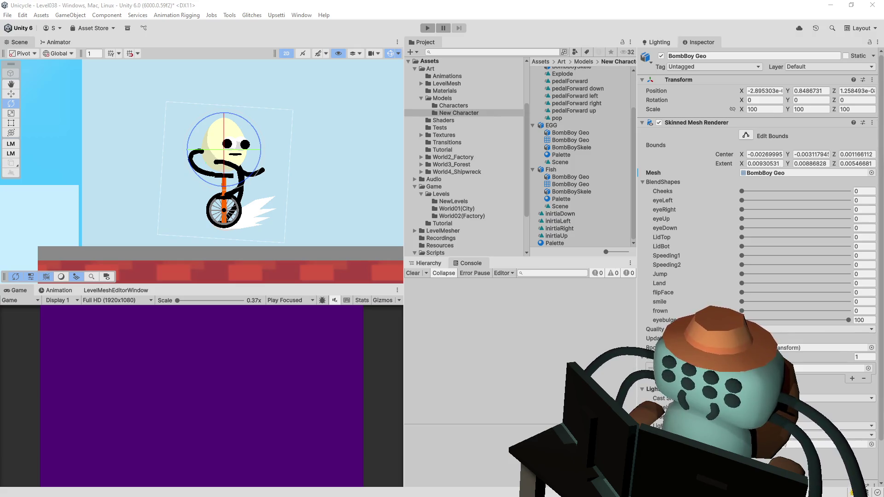
click(755, 174)
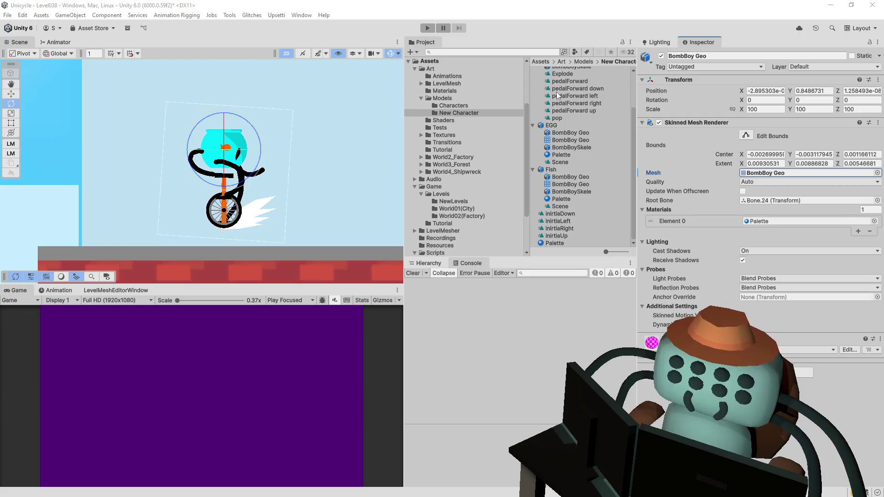
scroll(558, 98, up, 3)
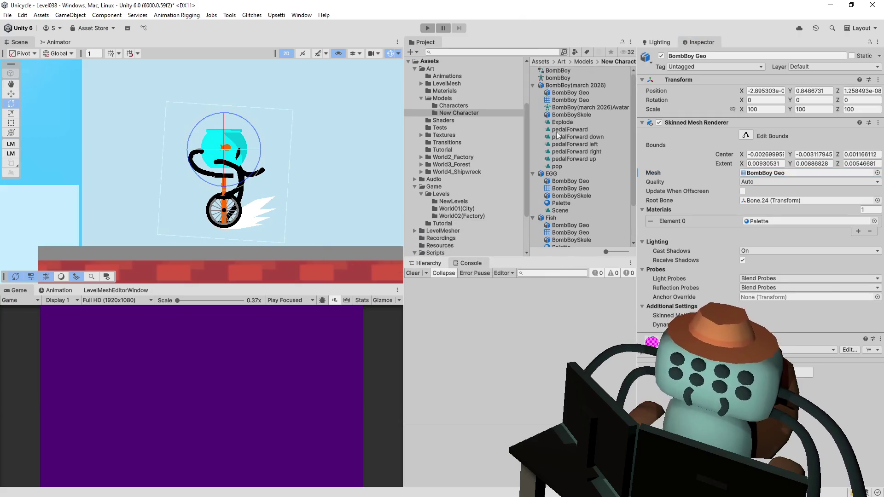
click(557, 173)
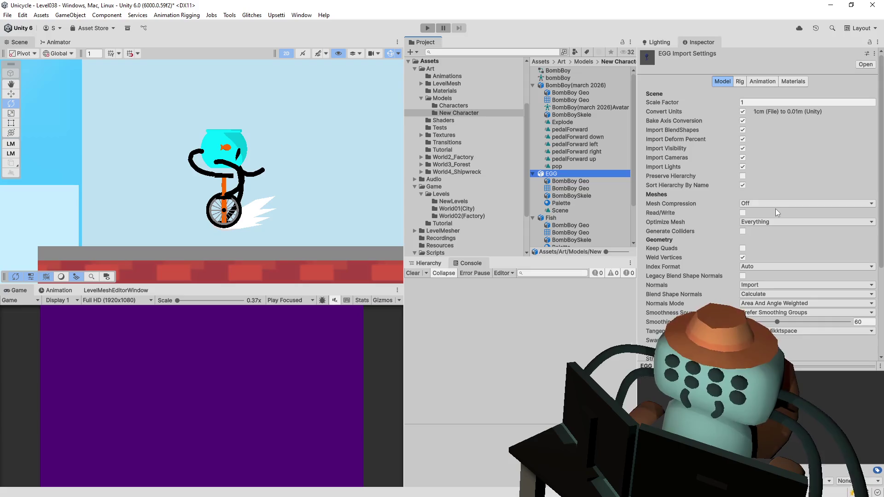
click(767, 294)
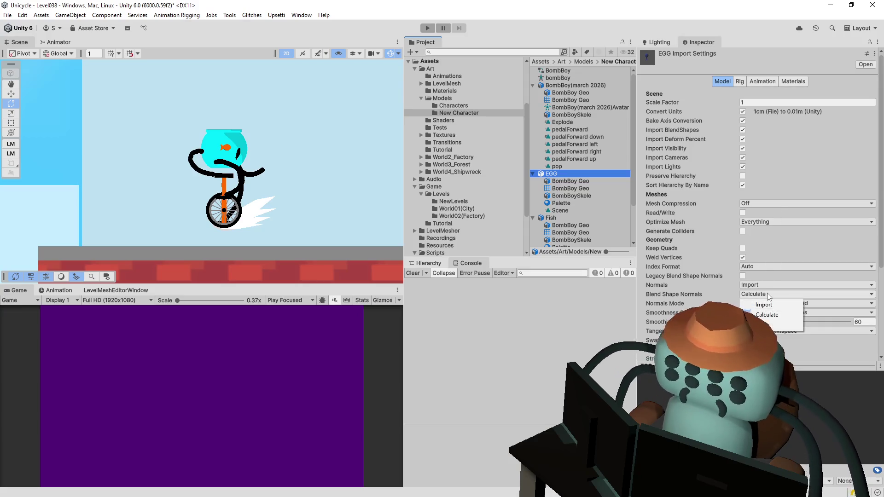
click(766, 305)
click(764, 295)
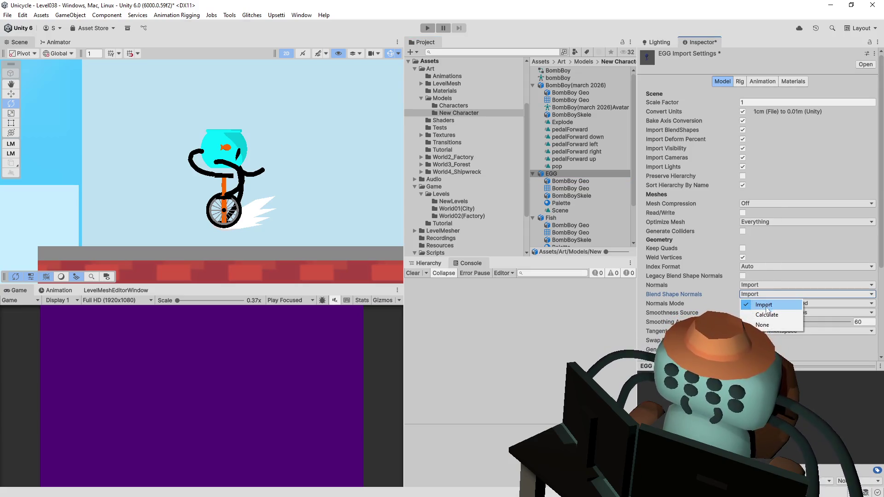
click(767, 315)
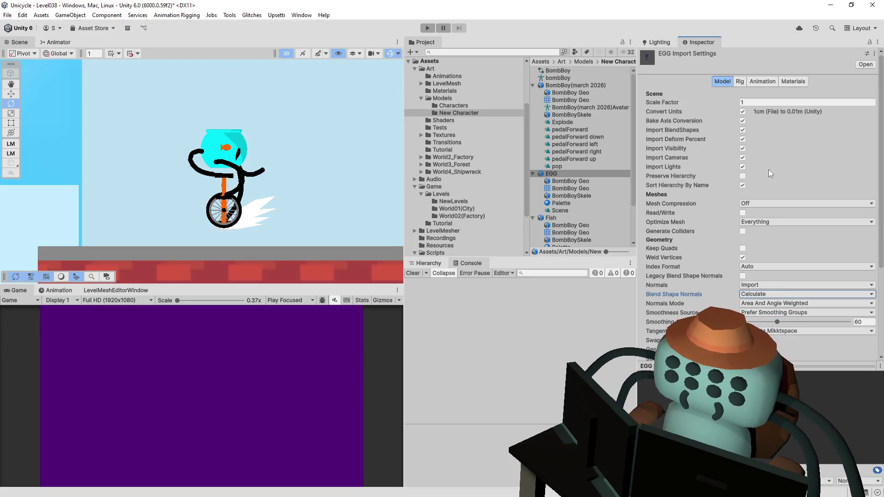
scroll(762, 205, down, 3)
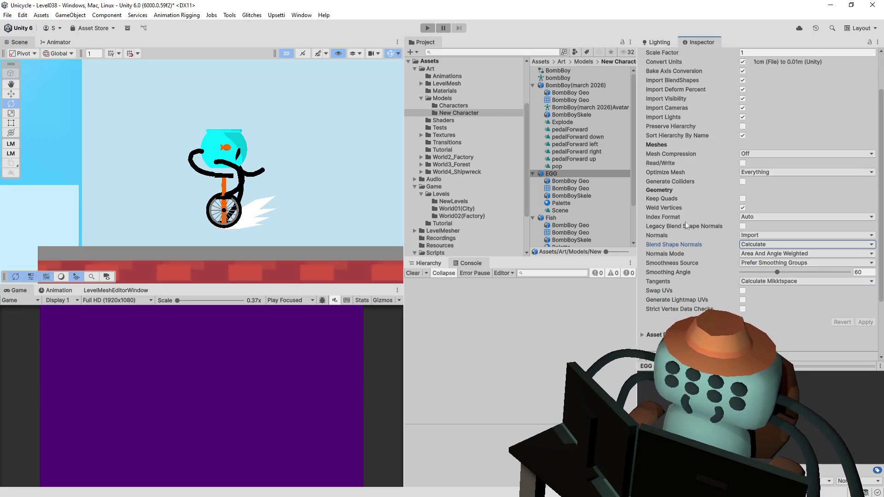
scroll(700, 145, up, 3)
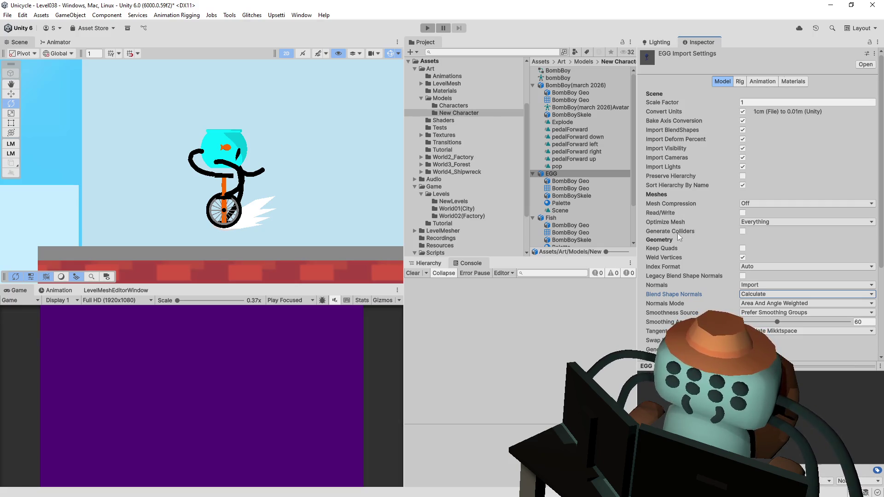
scroll(685, 294, down, 2)
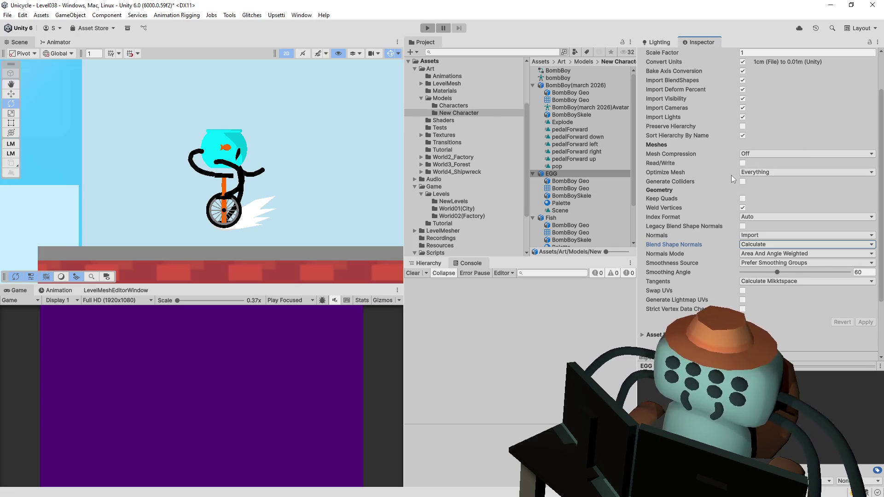
click(758, 172)
click(758, 172)
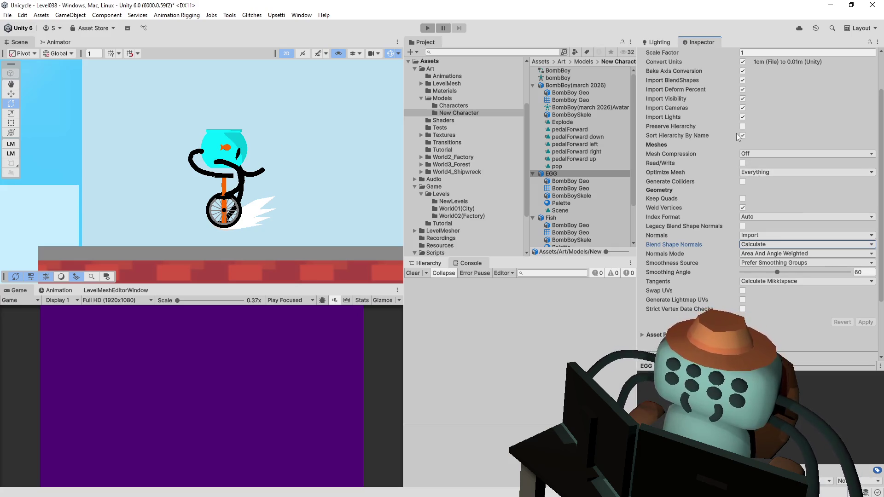
scroll(713, 175, down, 3)
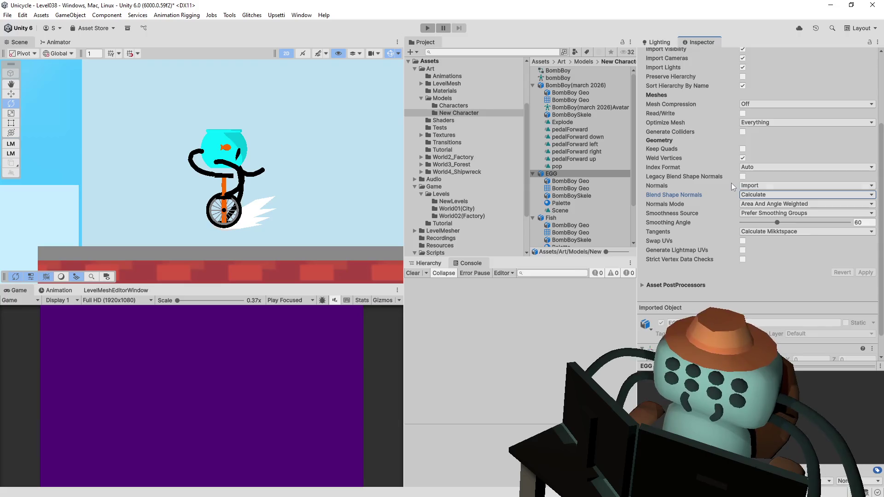
scroll(703, 145, up, 3)
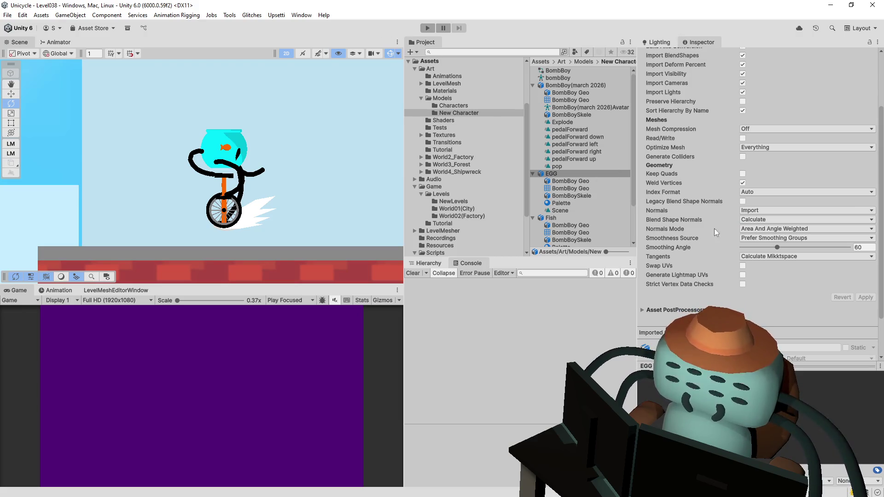
click(569, 173)
scroll(563, 198, down, 1)
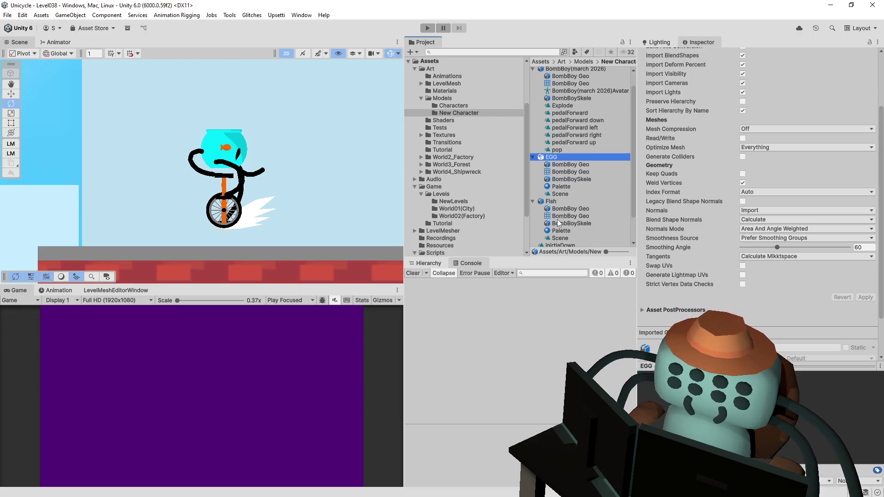
click(562, 203)
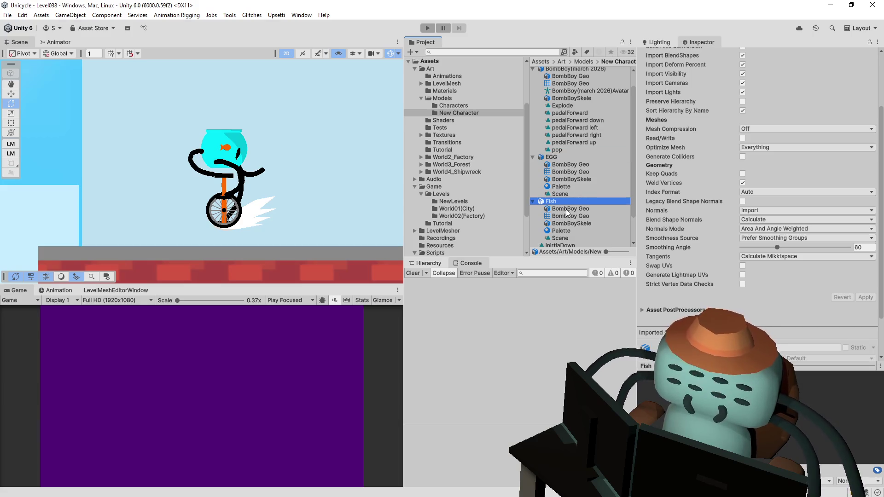
- Bring up the Fish model's Animation import settings in the Inspector
scroll(571, 209, down, 2)
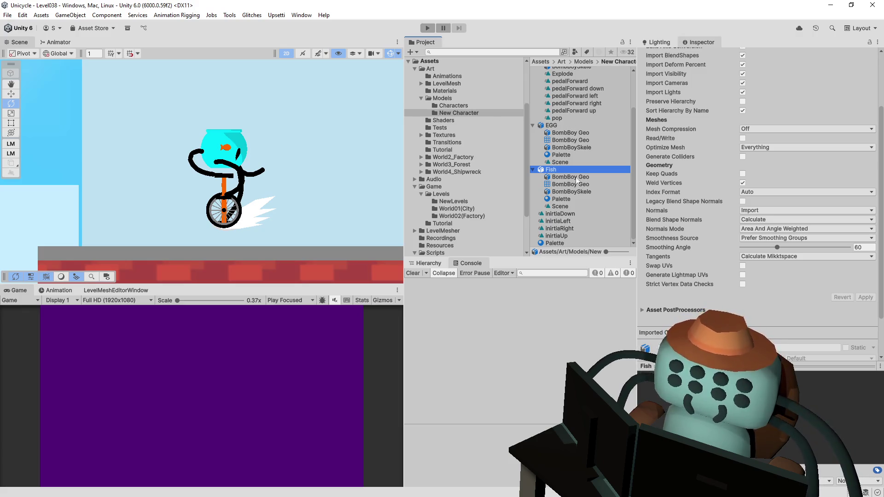
scroll(723, 234, down, 1)
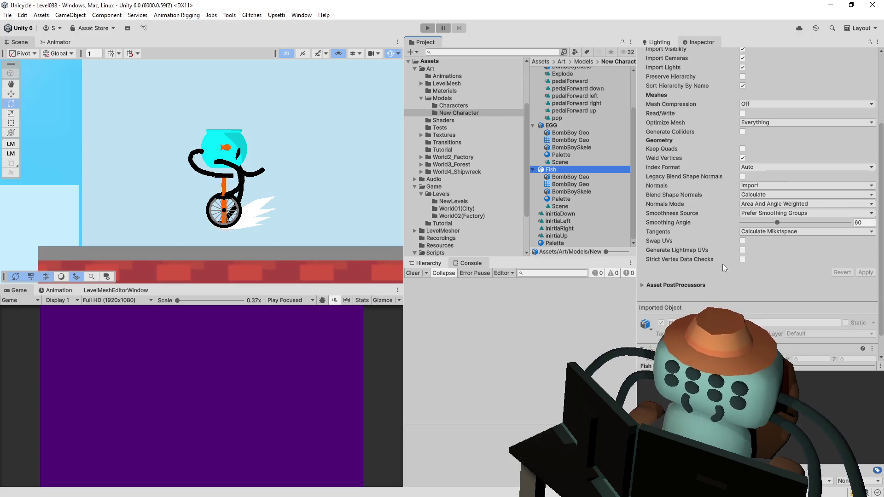
scroll(722, 235, up, 4)
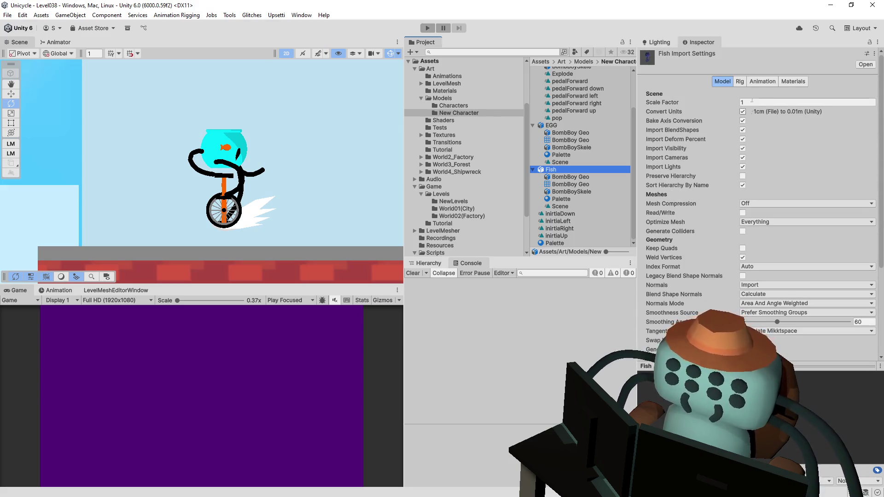
click(760, 81)
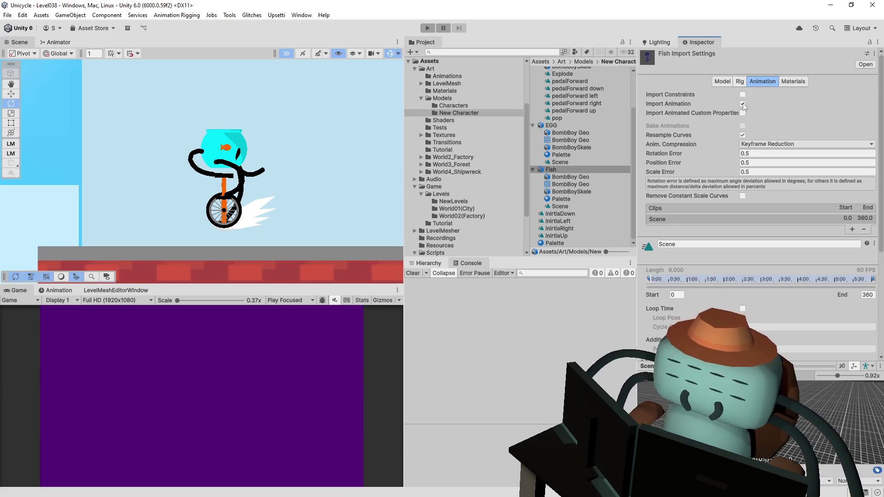
click(740, 81)
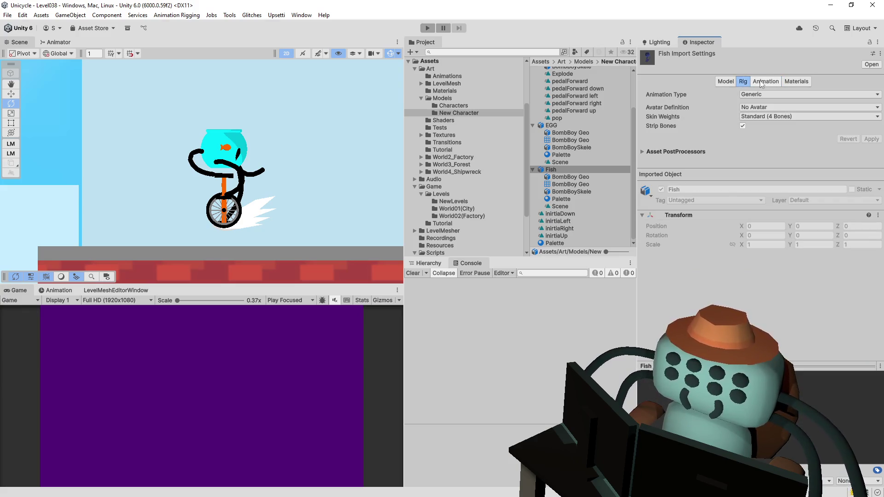
click(760, 82)
click(792, 81)
click(760, 82)
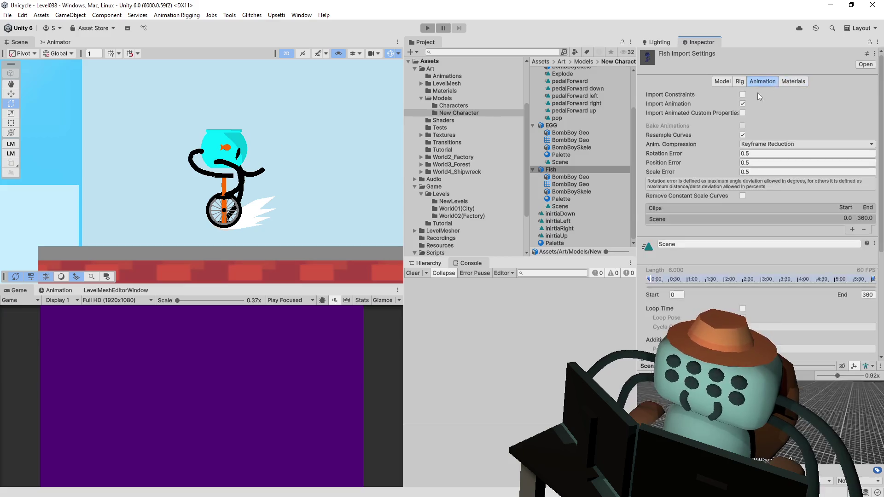
- Uncheck Resample Curves, apply the Fish import change, and start play mode to test
click(742, 135)
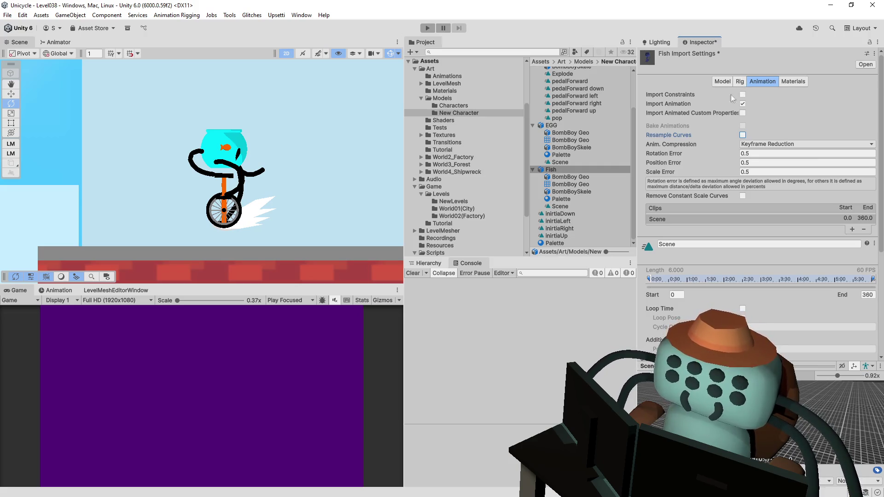
scroll(834, 332, down, 3)
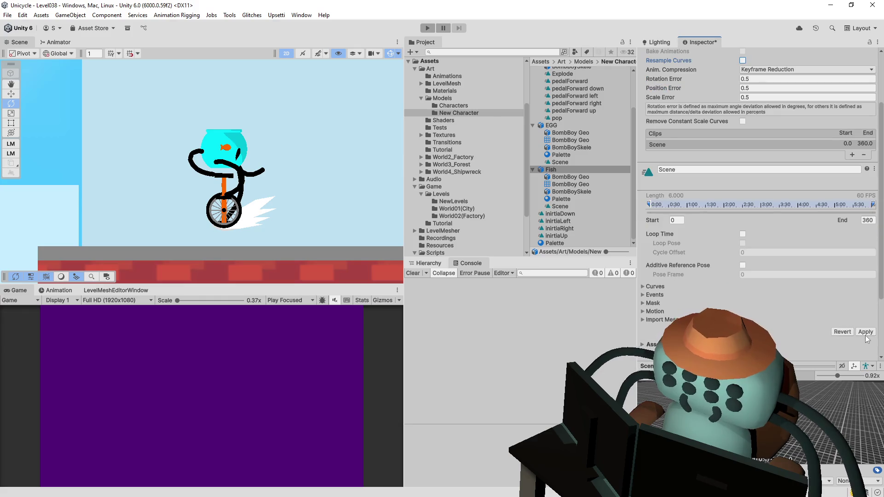
click(865, 334)
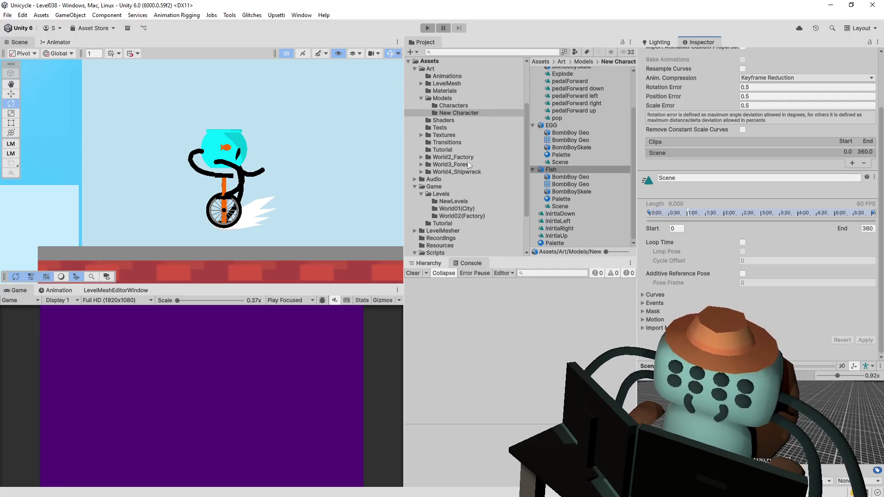
click(428, 30)
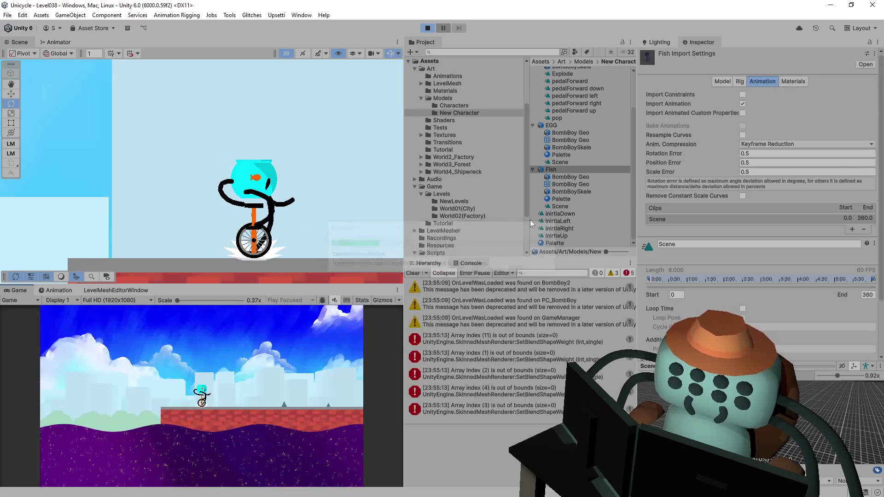
- Stop play mode and open BombBoy2.cs at the failing SetBlendShapeWeight(11, faceLook) line 93
click(504, 341)
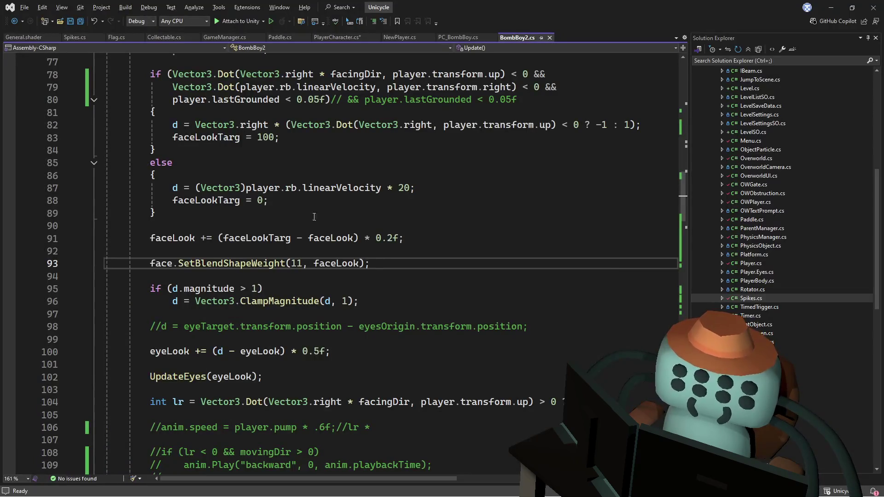
key(alt+Tab)
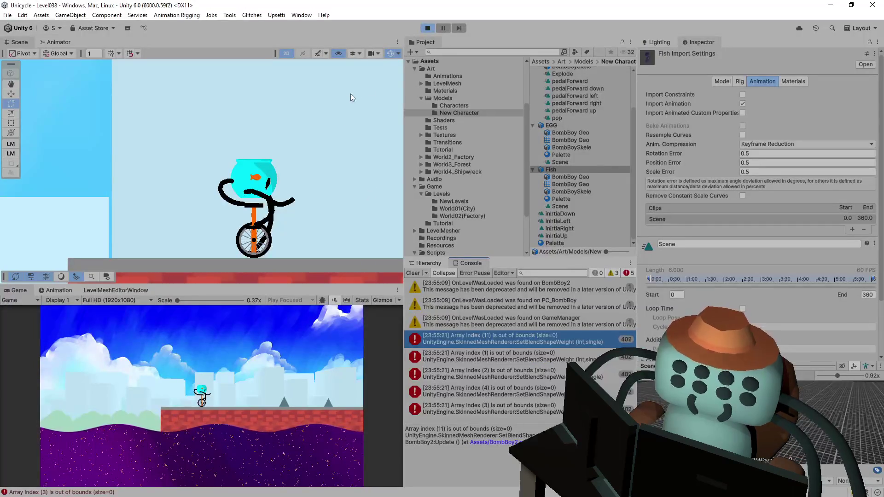
click(428, 29)
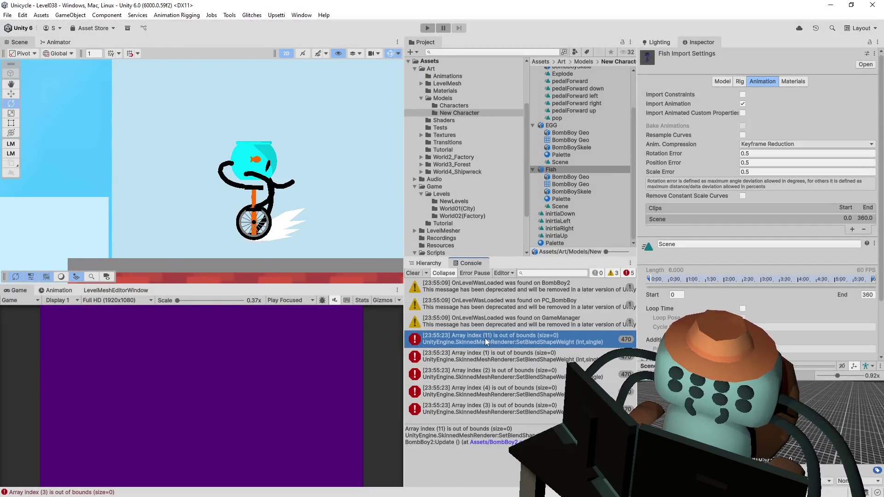
double_click(484, 338)
click(276, 255)
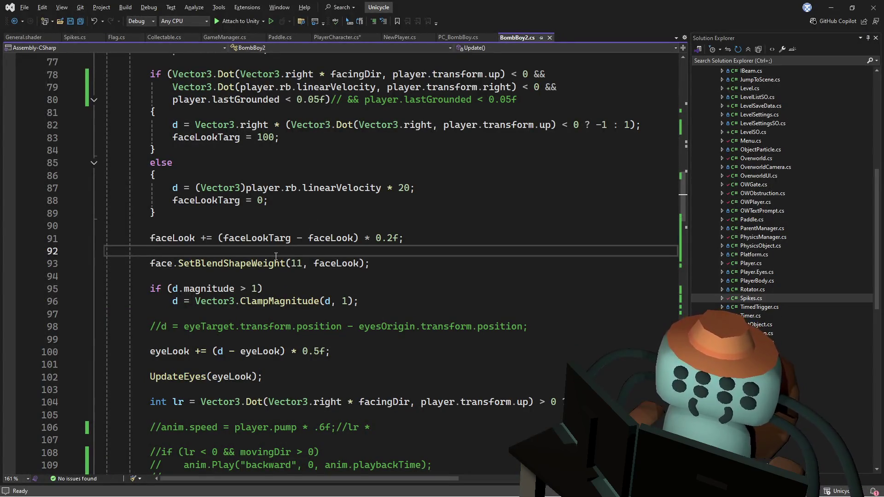
key(Return)
text(if()
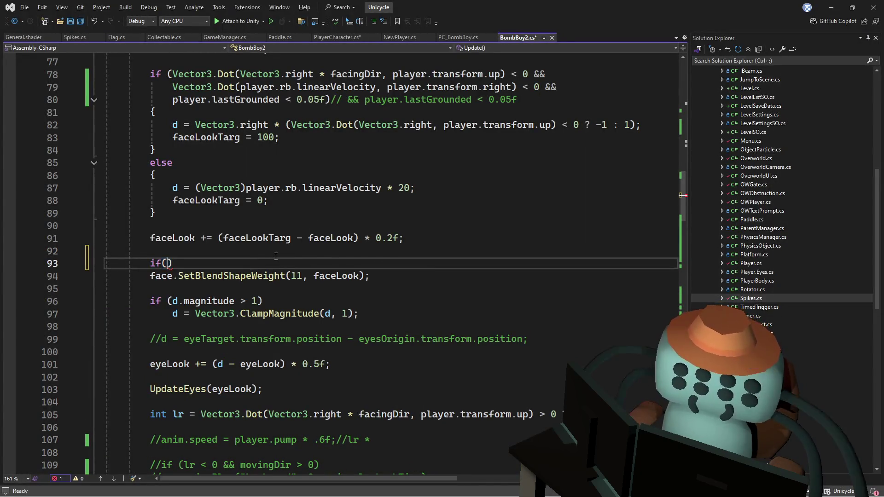
text(face.blen)
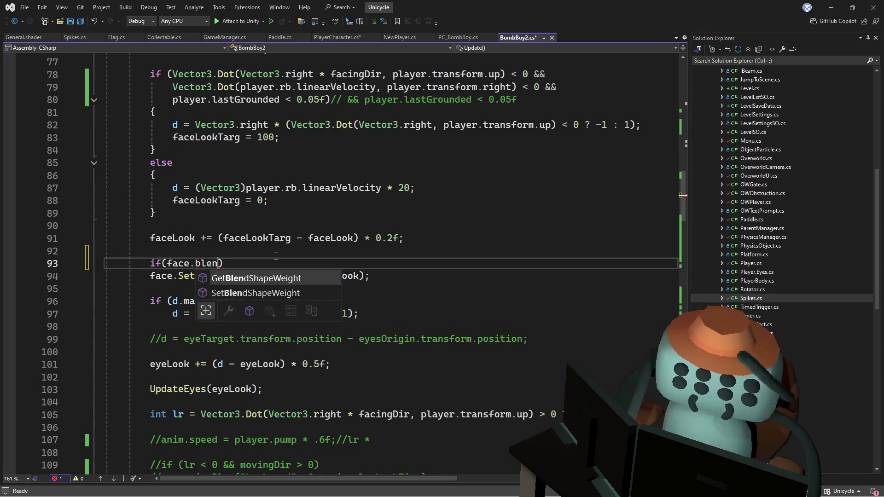
key(BackSpace)
key(BackSpace)
key(BackSpace)
text(sha)
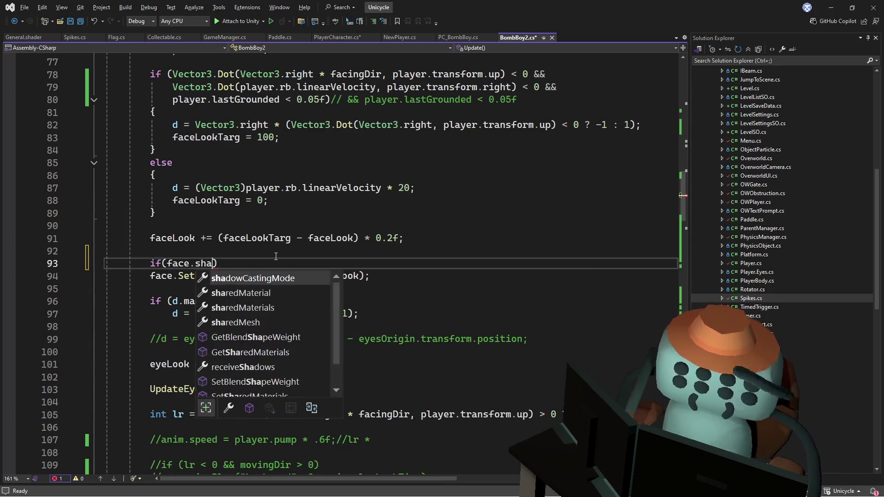
text(pe)
key(BackSpace)
key(BackSpace)
key(BackSpace)
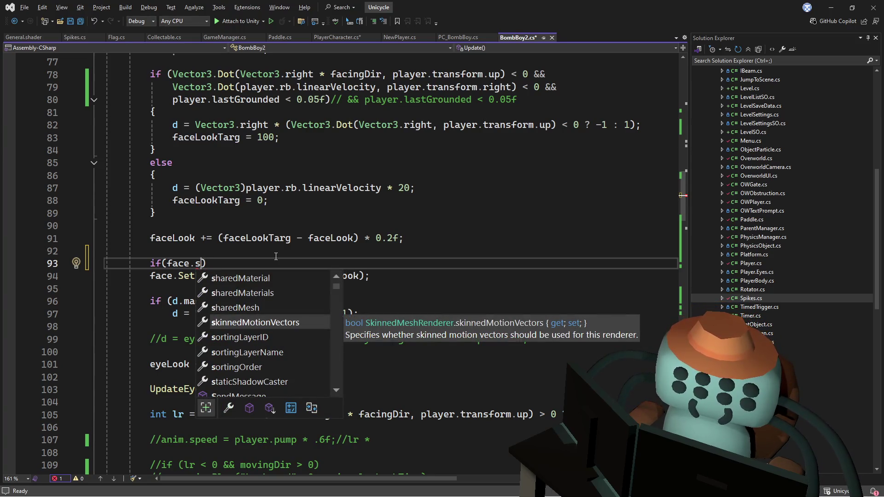
key(BackSpace)
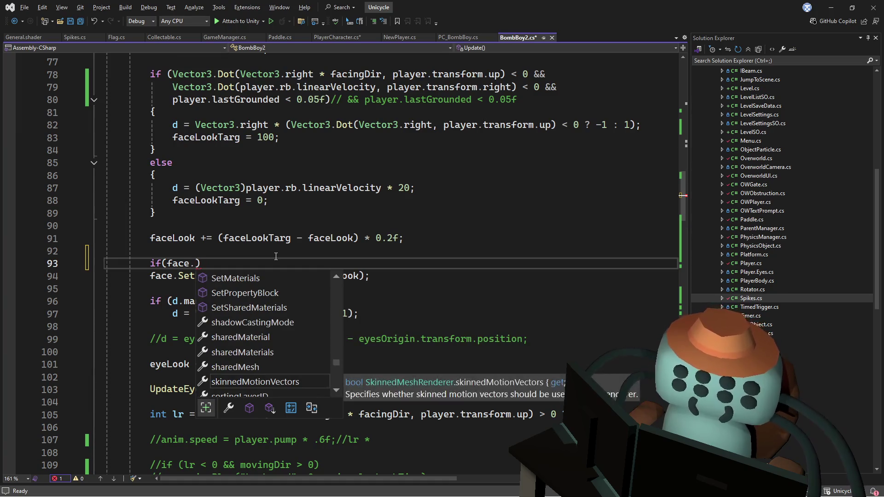
key(Escape)
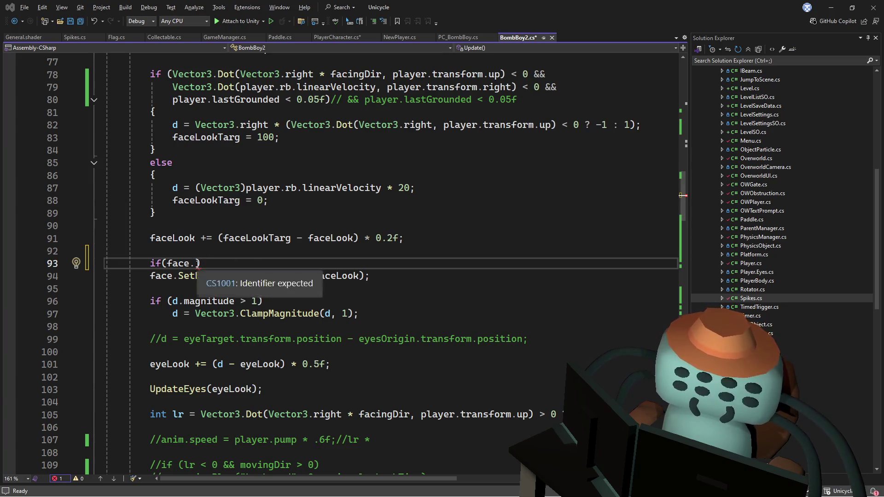
key(BackSpace)
text(.share)
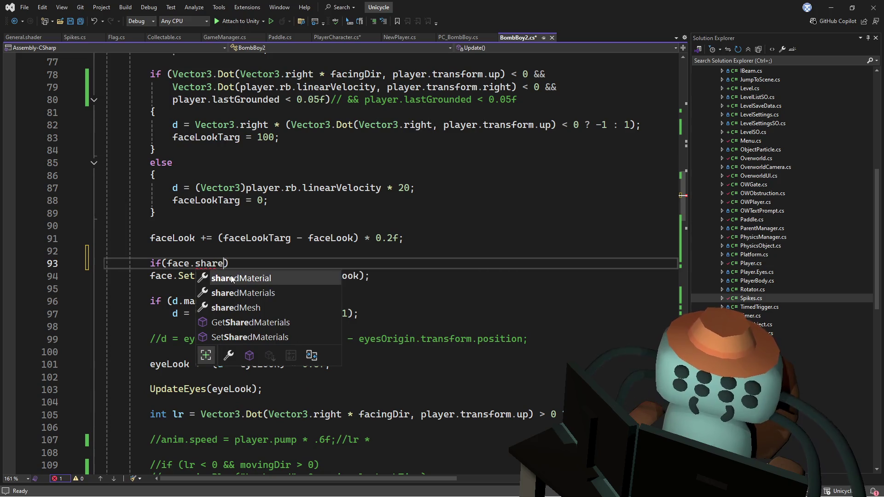
key(Down)
key(Down)
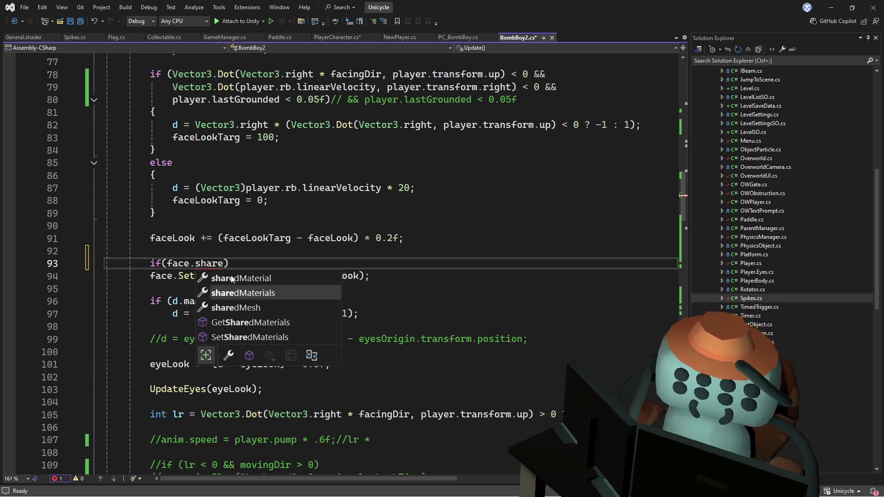
key(Tab)
text(.sk)
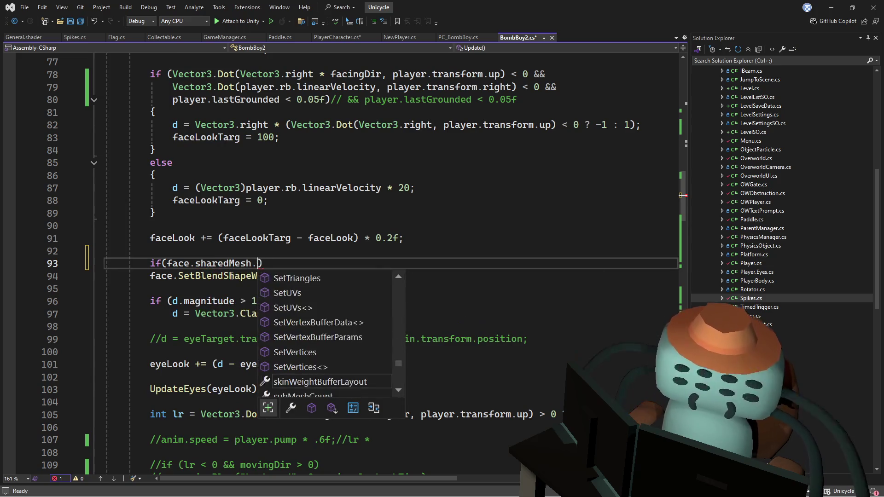
key(BackSpace)
key(BackSpace)
text(blen)
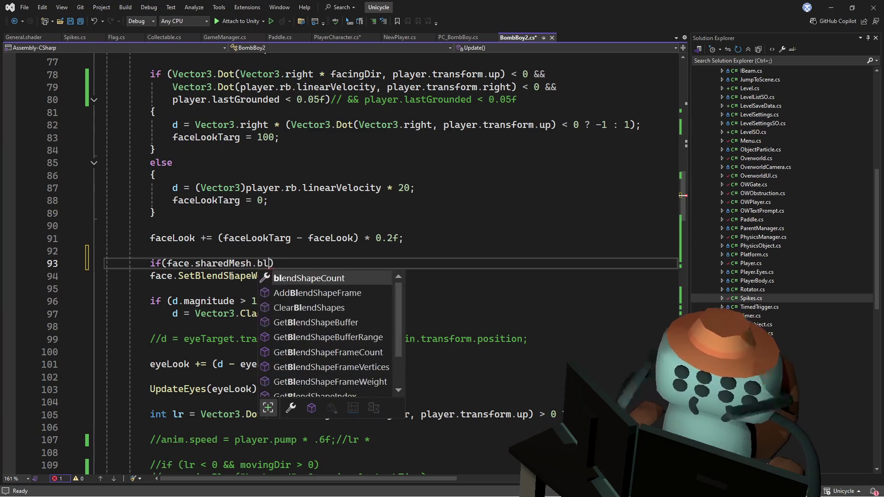
key(Tab)
key(BackSpace)
key(BackSpace)
key(BackSpace)
key(BackSpace)
key(BackSpace)
key(BackSpace)
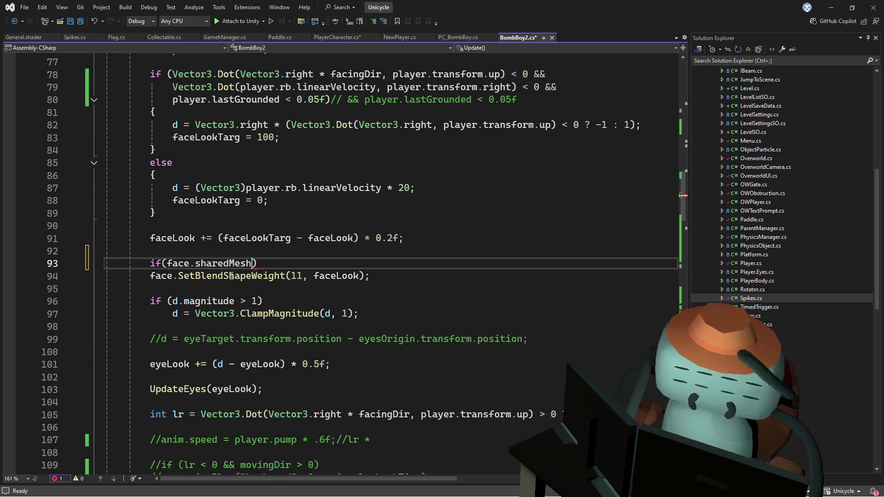
text(index)
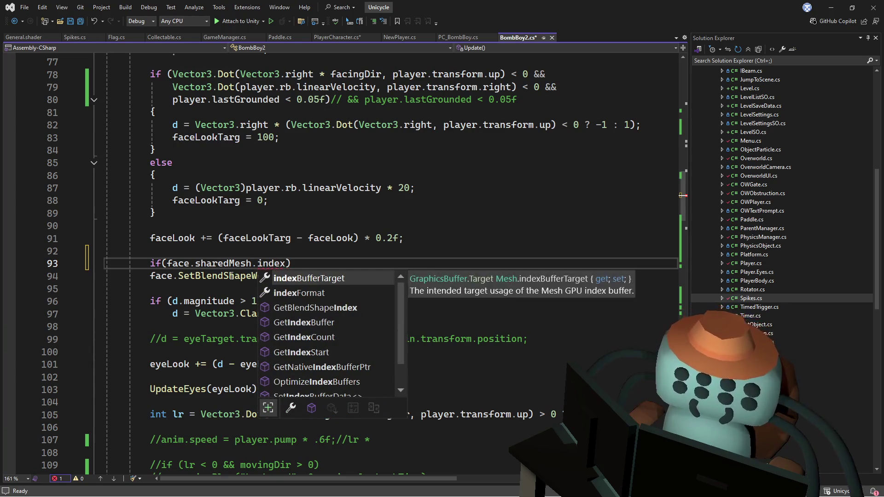
key(Down)
key(Down)
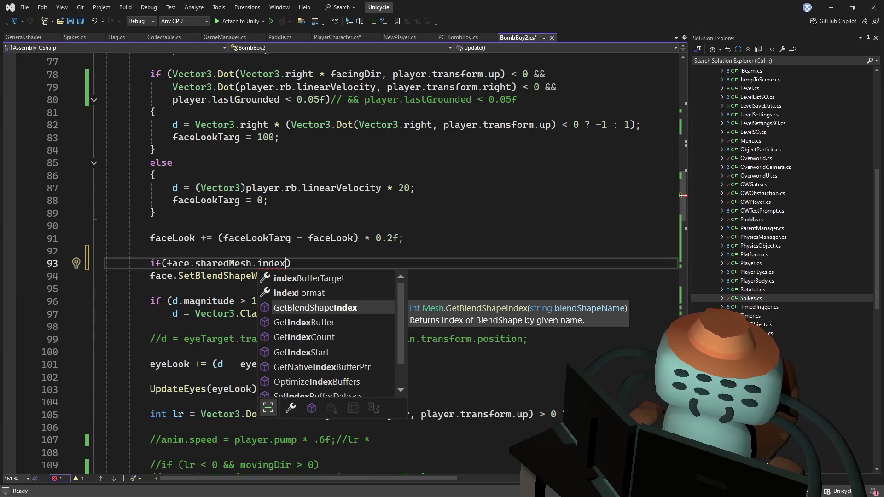
key(Down)
key(Down)
key(Down)
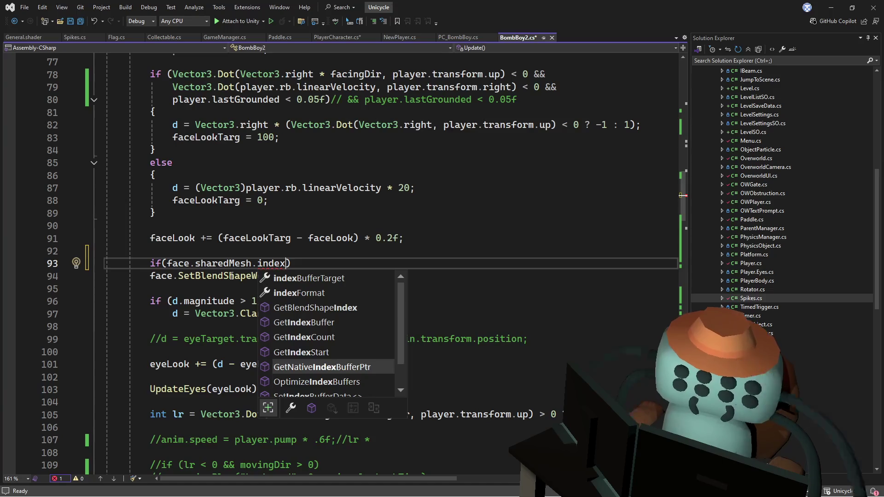
key(Up)
key(Up)
key(Up)
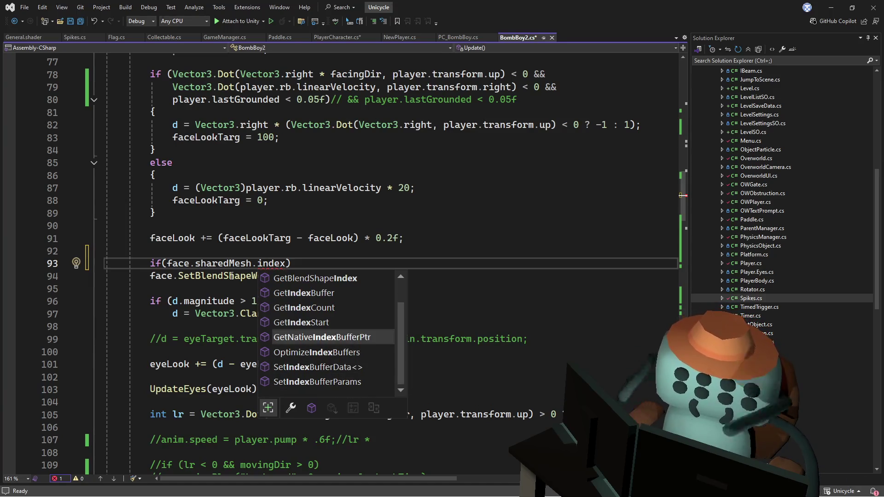
key(Up)
key(Up)
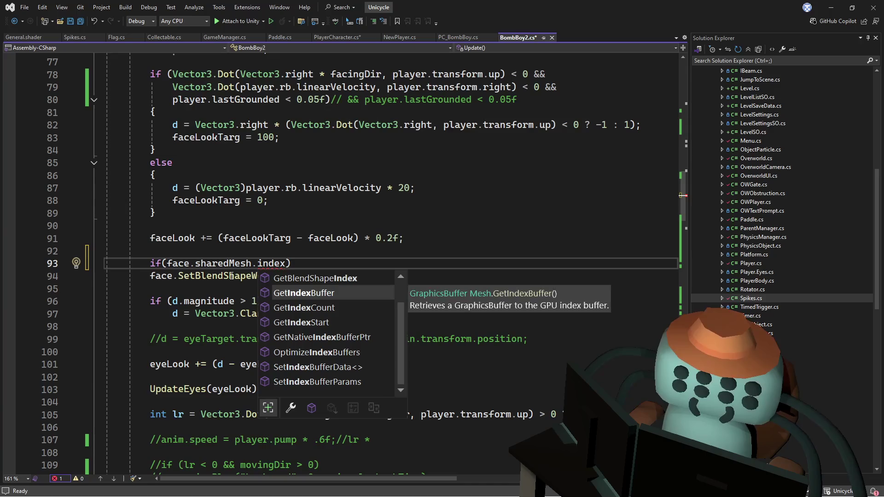
key(Up)
key(Up)
key(Up)
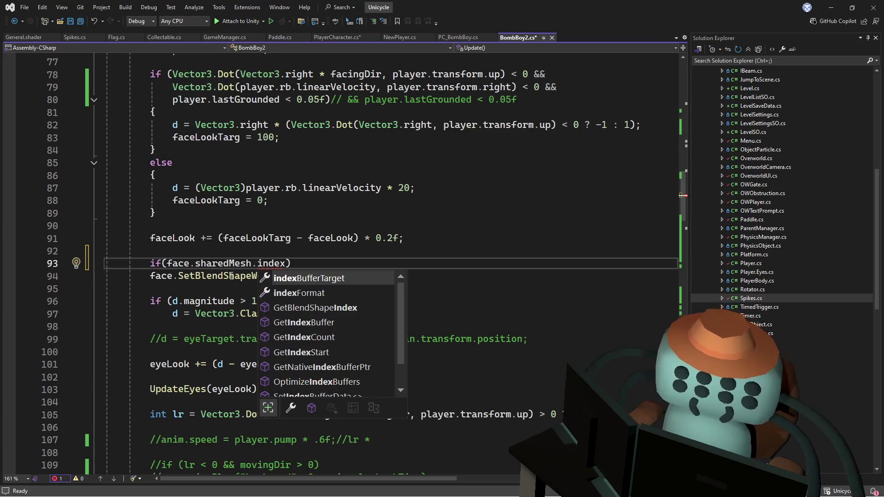
key(Down)
key(Down)
key(Down)
key(Up)
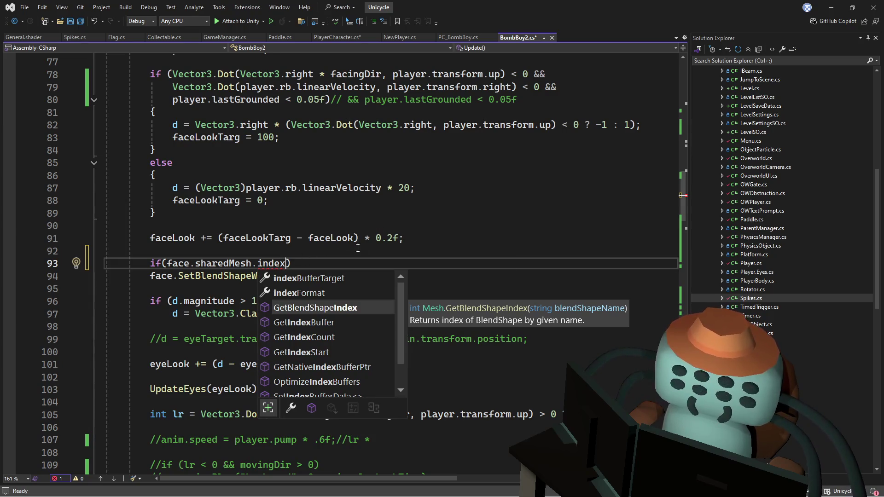
key(Escape)
key(shift+Home)
key(ctrl+shift+l)
key(ctrl+s)
mouse_move(681, 208)
mouse_down()
mouse_move(692, 100)
mouse_move(694, 152)
mouse_move(695, 127)
mouse_up()
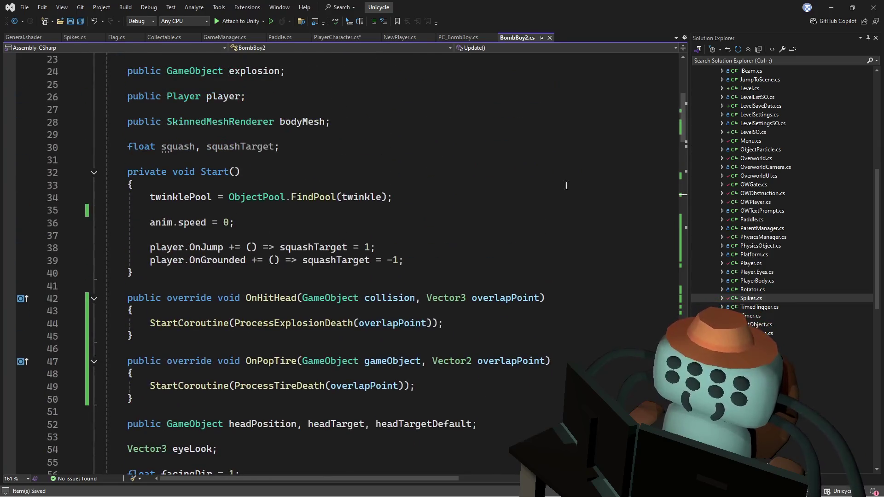
- Start a Debug.Log call at the end of Start referencing face.sharedMesh
click(469, 258)
key(Return)
key(Return)
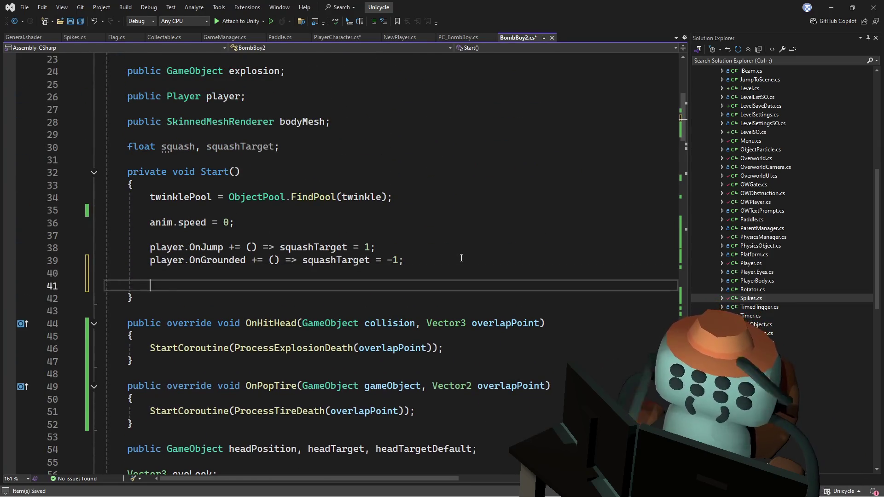
text(debug.Log())
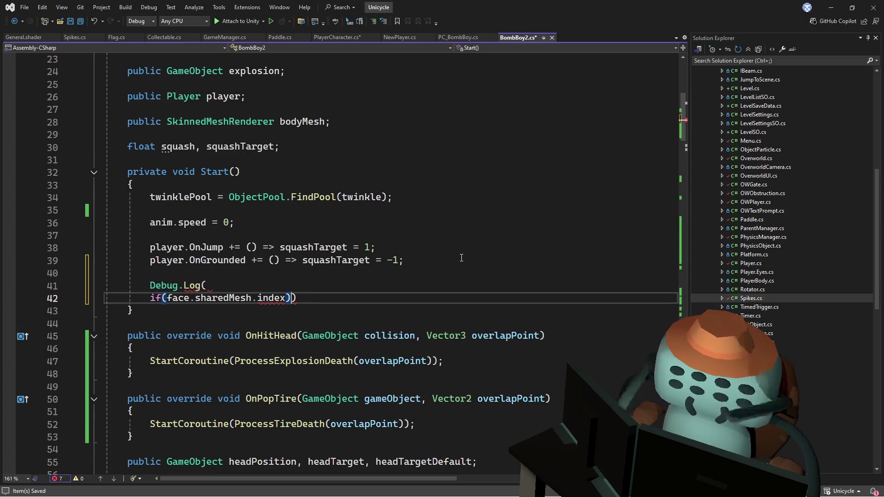
key(Left)
text(face.ind)
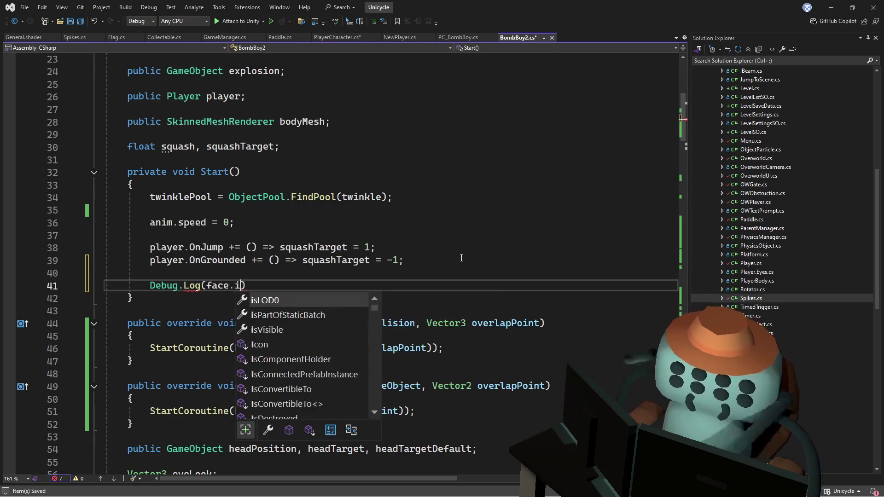
key(BackSpace)
key(BackSpace)
key(BackSpace)
text(shar)
key(Tab)
- Complete the log with GetBlendShapeIndex("eyesUP") and save BombBoy2.cs
text(.)
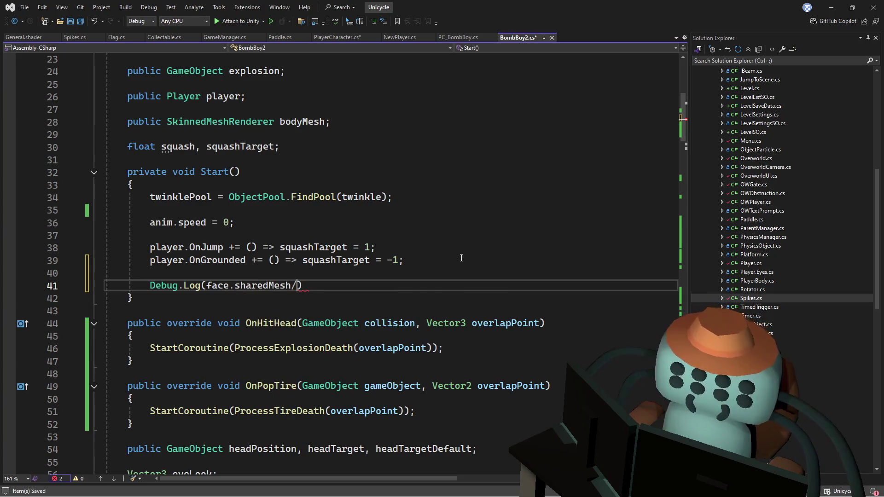
text(index)
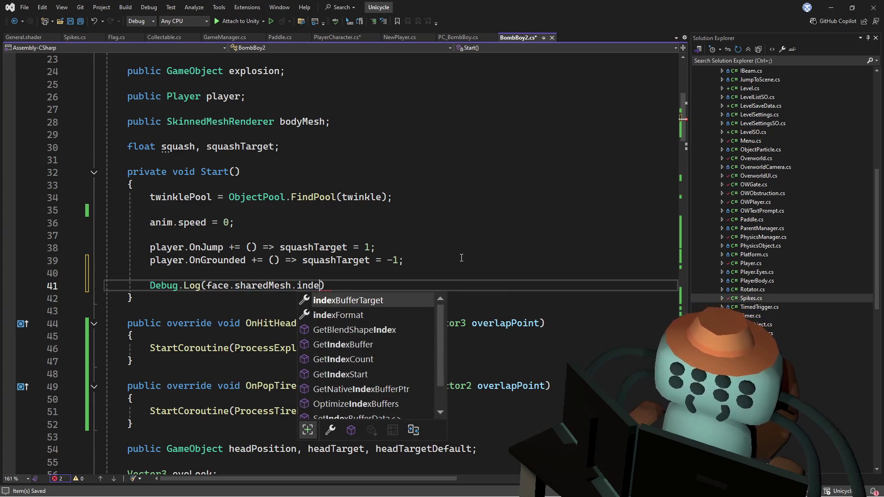
key(BackSpace)
key(BackSpace)
key(BackSpace)
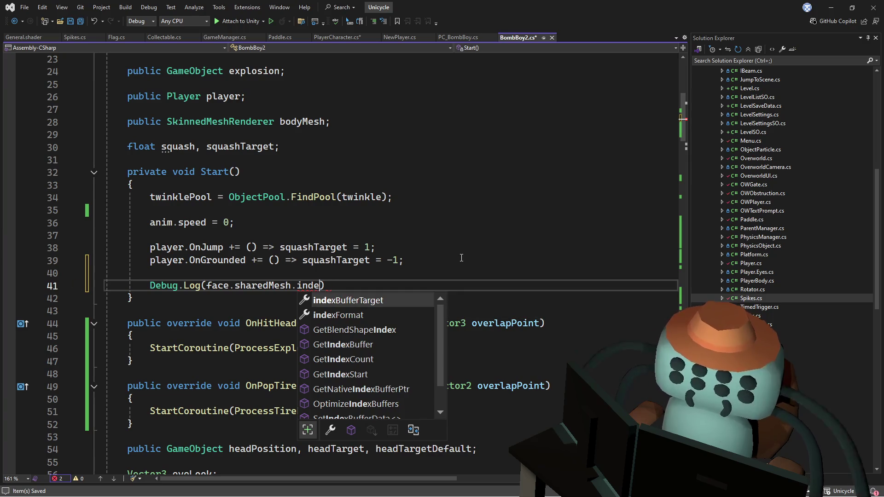
text(indexof)
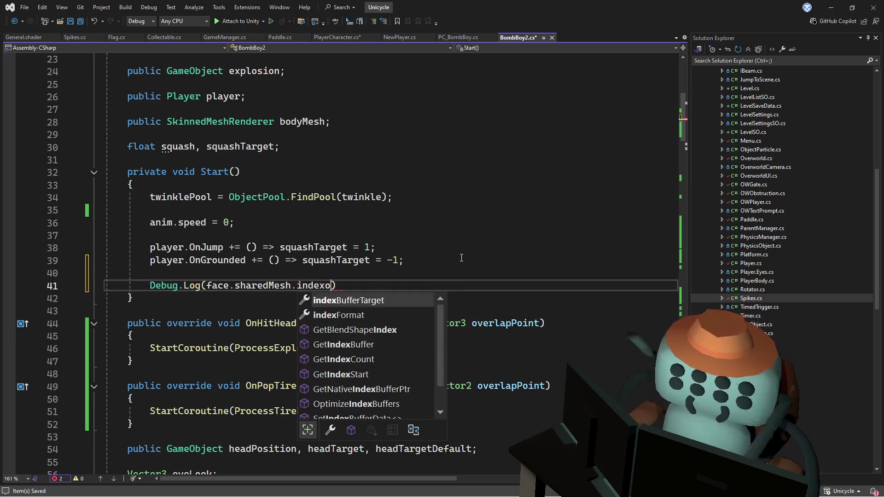
key(BackSpace)
key(BackSpace)
key(BackSpace)
text(bl)
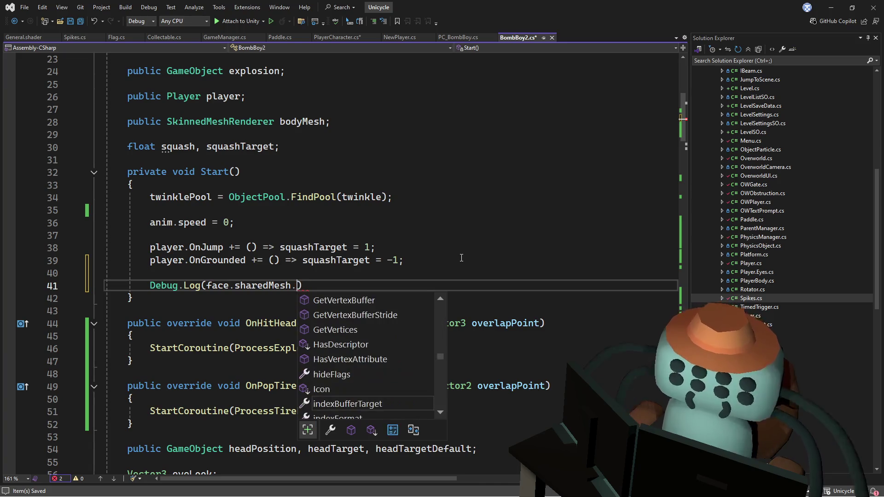
text(end)
key(Down)
key(Down)
key(Down)
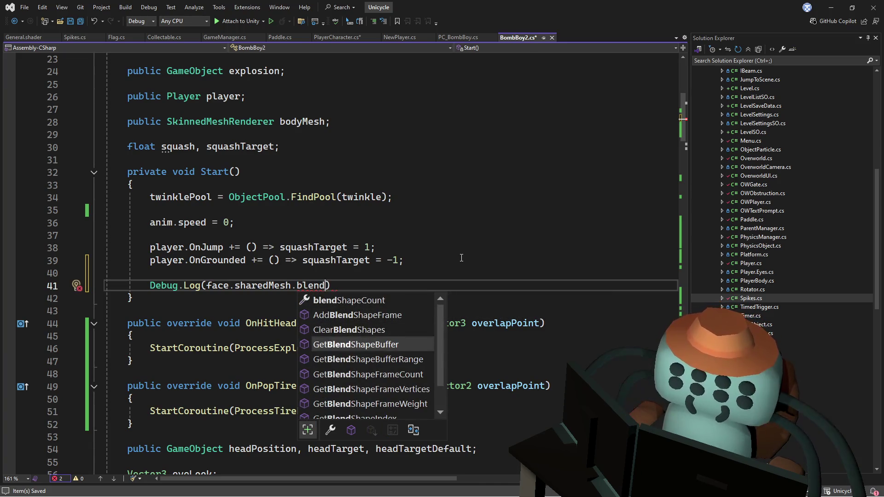
text(sha)
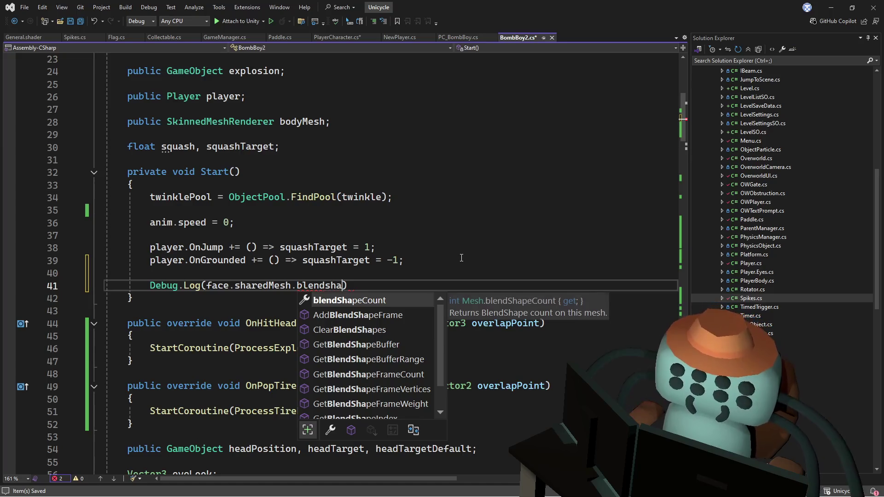
key(Down)
key(Down)
key(Down)
key(Down)
key(Down)
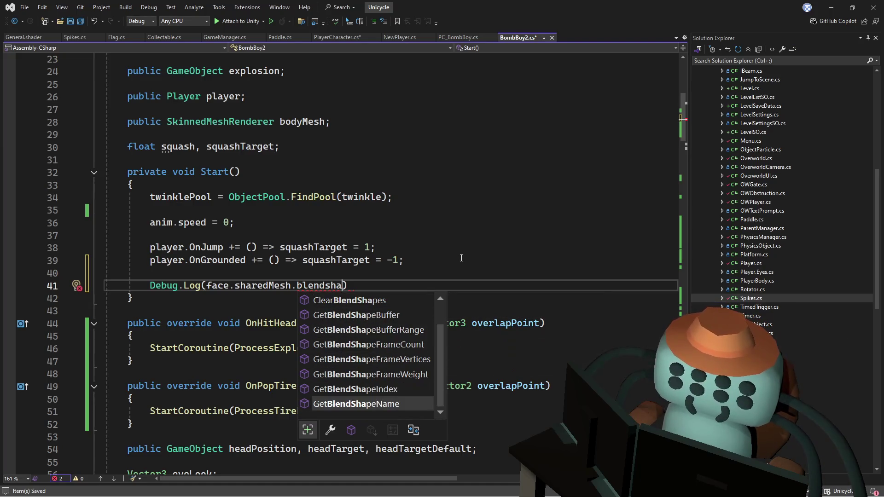
key(Up)
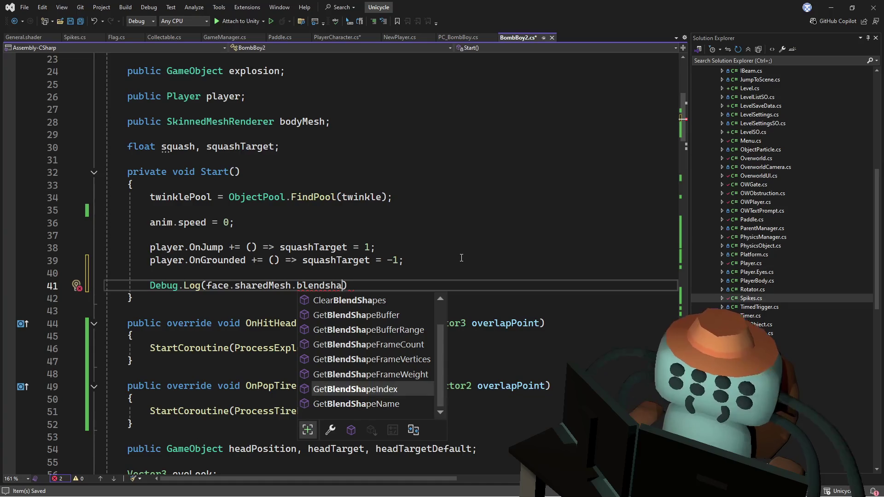
key(Tab)
text((")
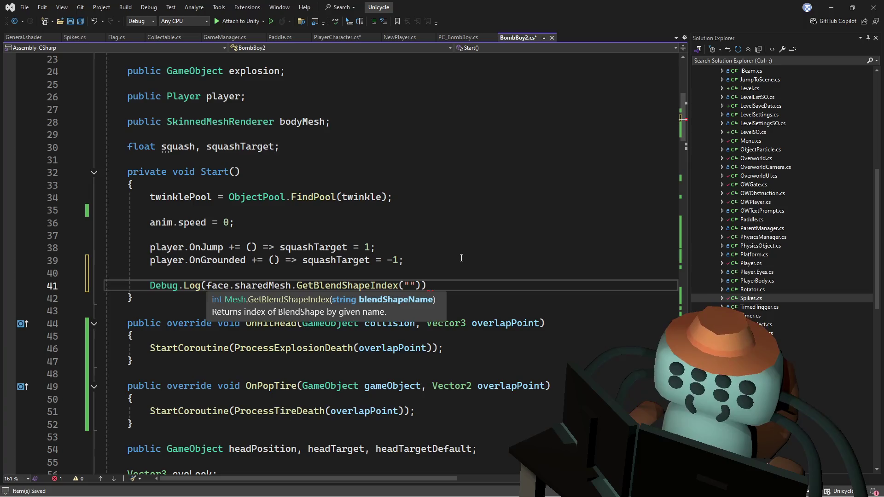
text(eyesUP)
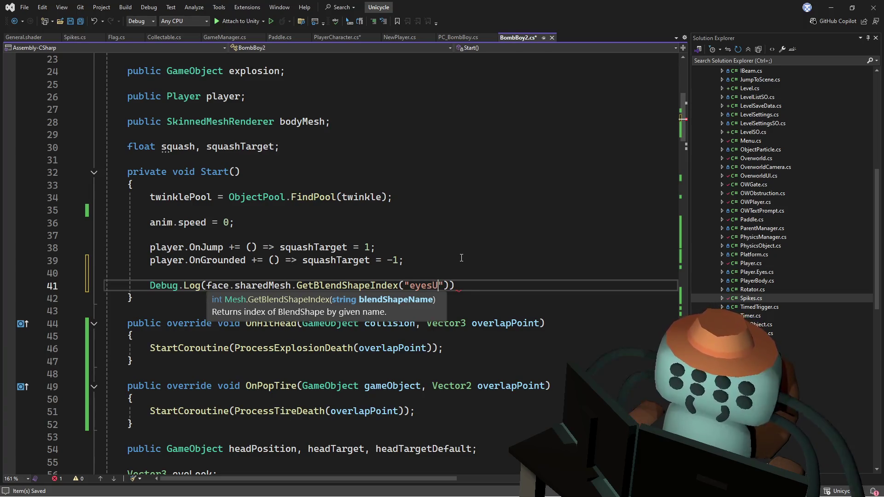
text("));)
key(ctrl+s)
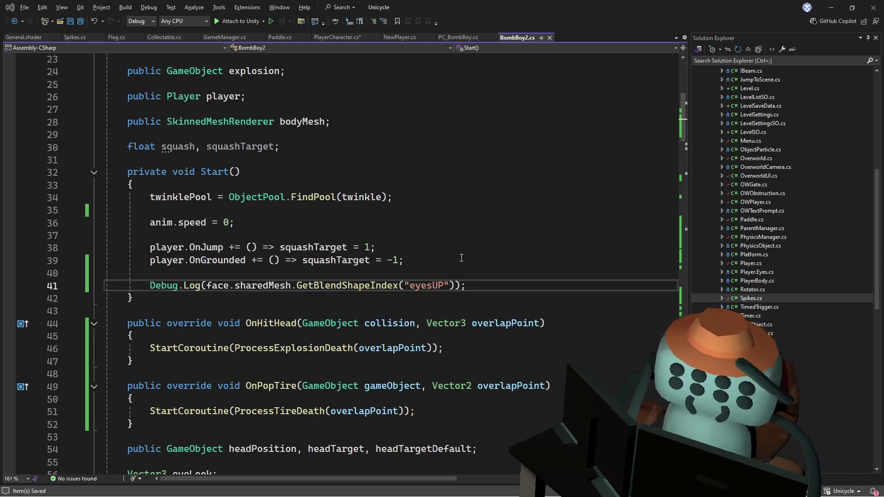
key(alt+Tab)
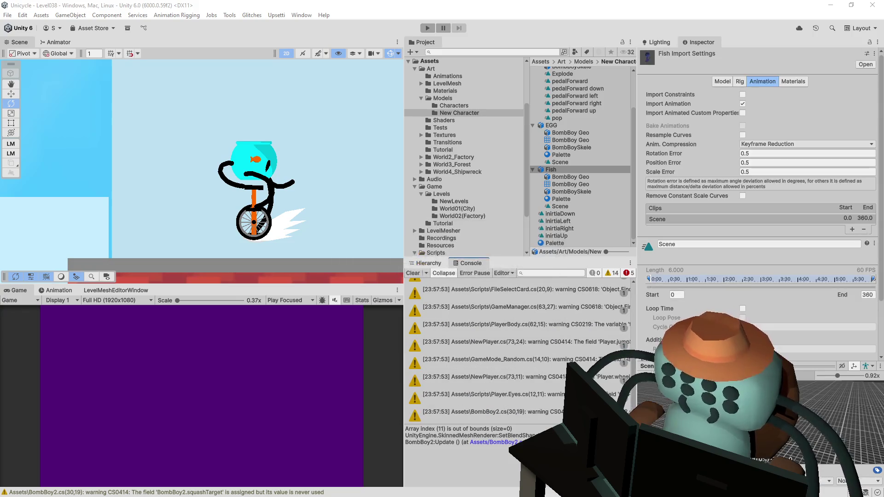
- Run the game to see eyesUP logged as -1, then stop and return to BombBoy2.cs
click(427, 28)
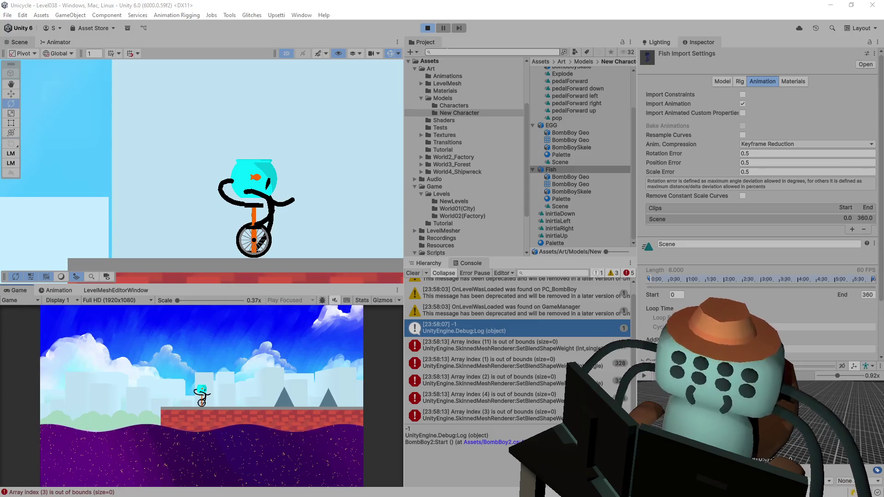
click(428, 28)
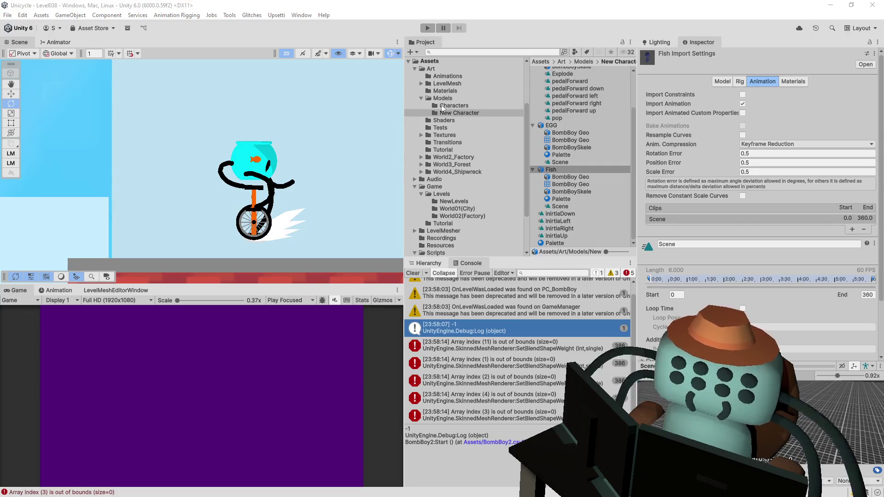
key(alt+Tab)
click(421, 223)
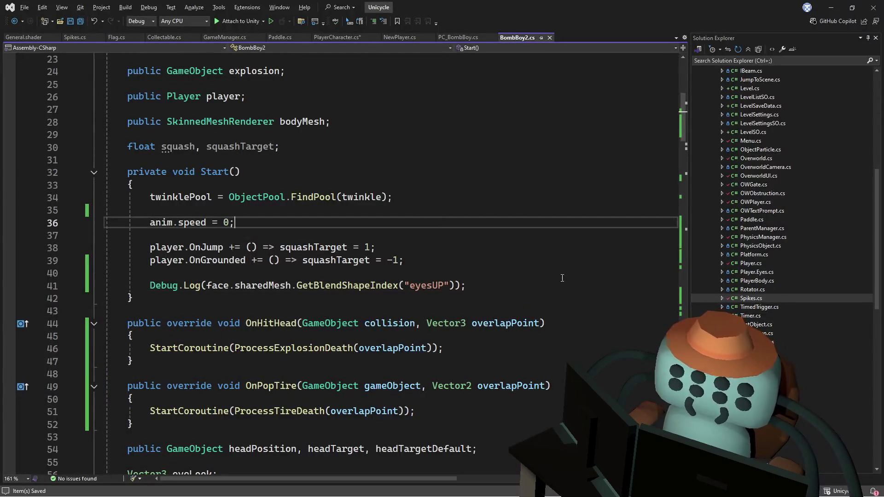
- Scroll BombBoy2.cs from line 30 down to the SetBlendShapeWeight code in Update
click(364, 149)
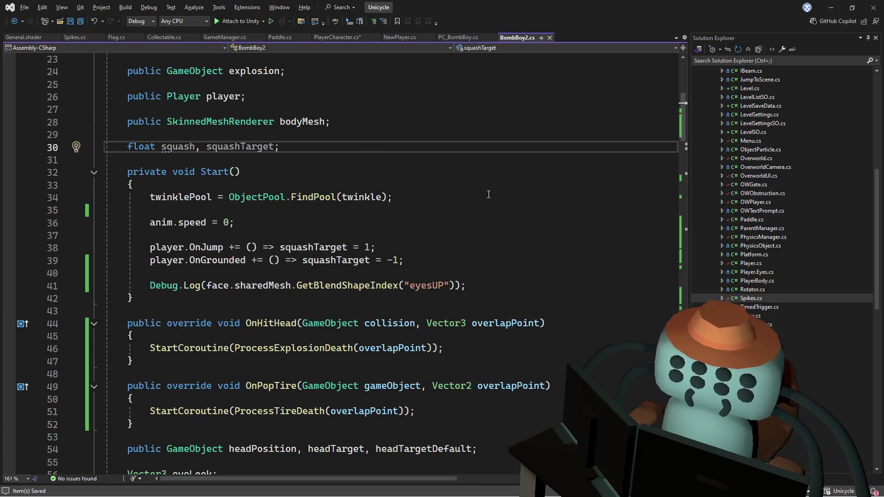
drag(683, 132, 657, 237)
key(alt+Tab)
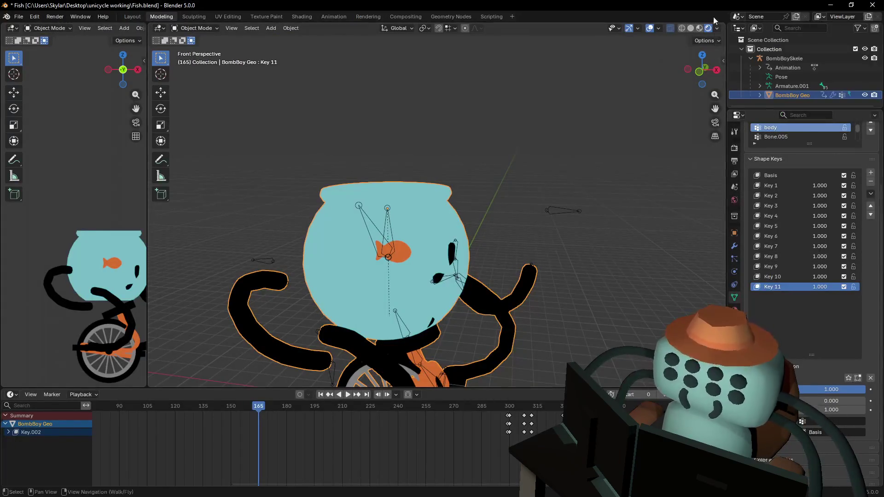
- Restore the named Cheeks-to-frown shape keys, add eyebulge, and check them against the Notepad name list
key(ctrl+z)
key(ctrl+z)
key(ctrl+z)
key(ctrl+z)
key(ctrl+z)
key(ctrl+z)
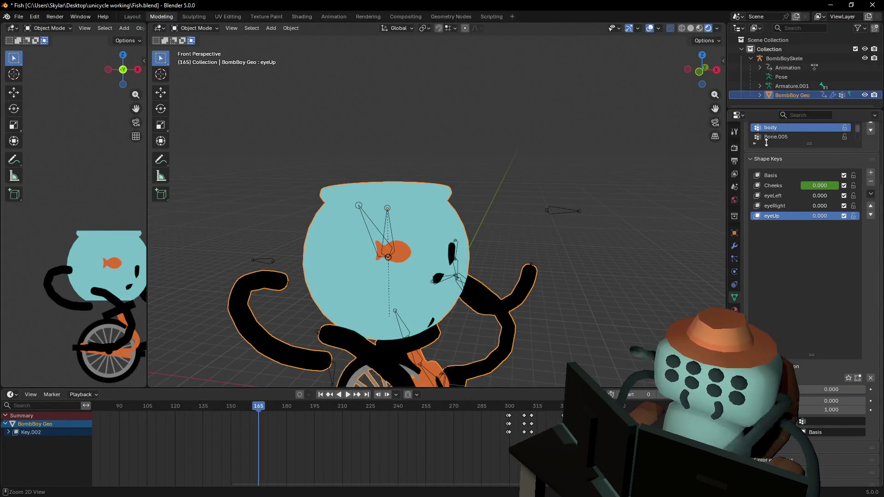
key(ctrl+shift+z)
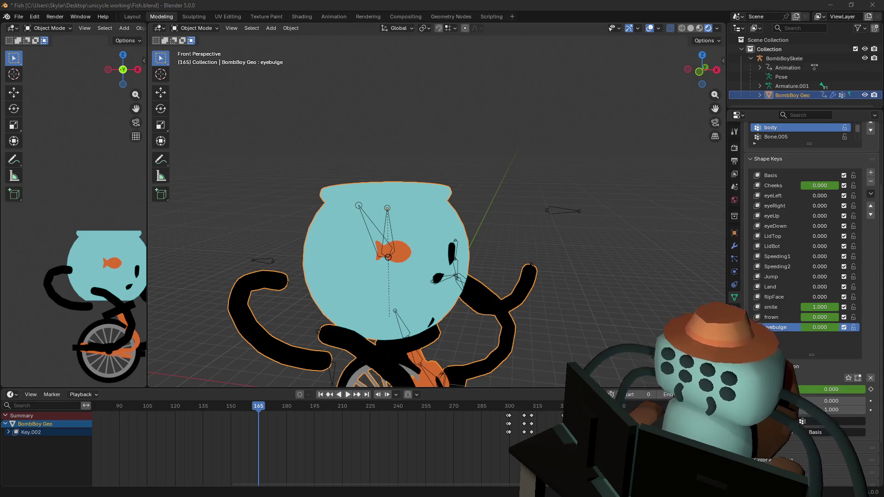
mouse_move(883, 121)
mouse_down()
mouse_move(604, 118)
mouse_move(612, 126)
mouse_up()
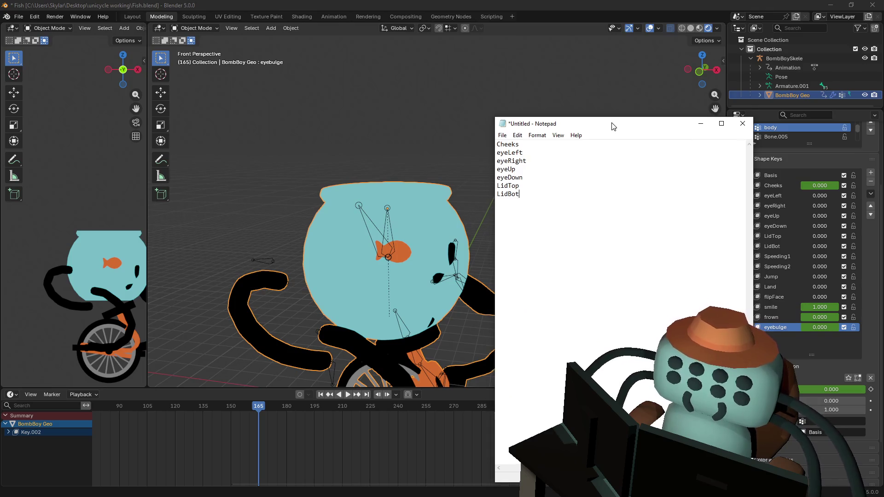
key(super+Down)
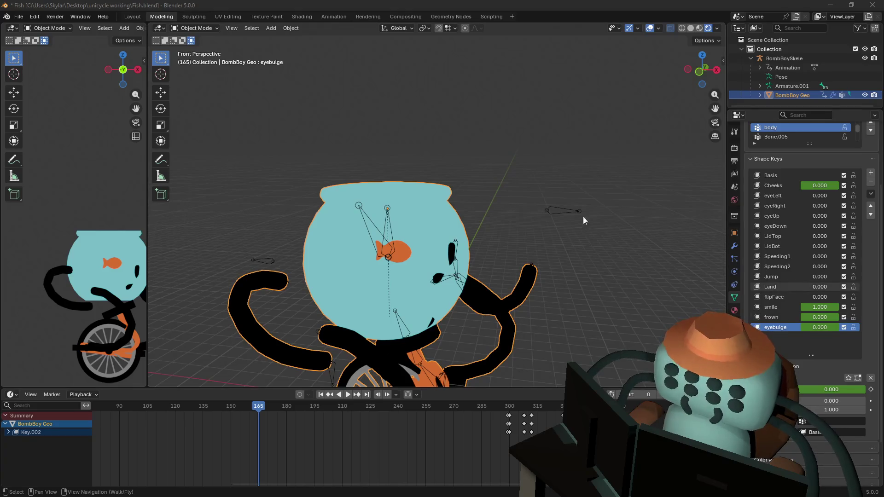
key(alt+Tab)
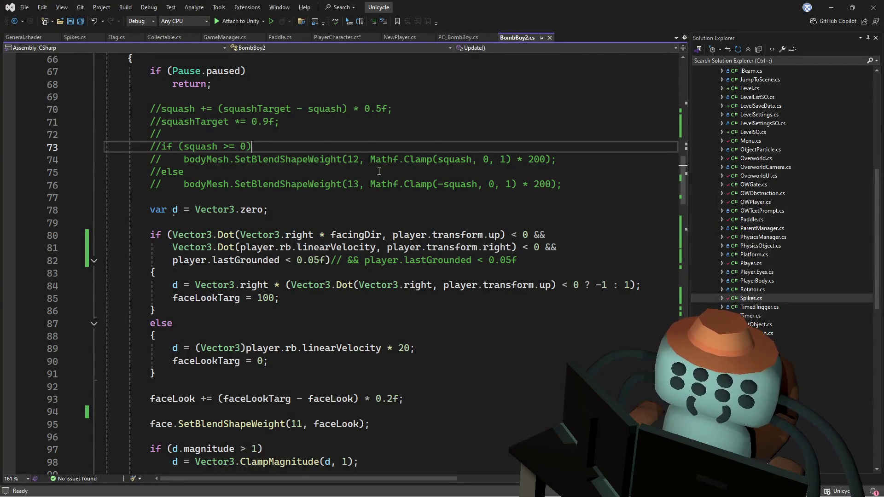
- Replace line 30's squash fields with int b_cheeksIndex, b_eyeLeftIndex and b_eyeRightIndex
mouse_move(684, 175)
mouse_down()
mouse_move(684, 90)
mouse_move(686, 118)
mouse_move(689, 105)
mouse_up()
drag(279, 197, 127, 198)
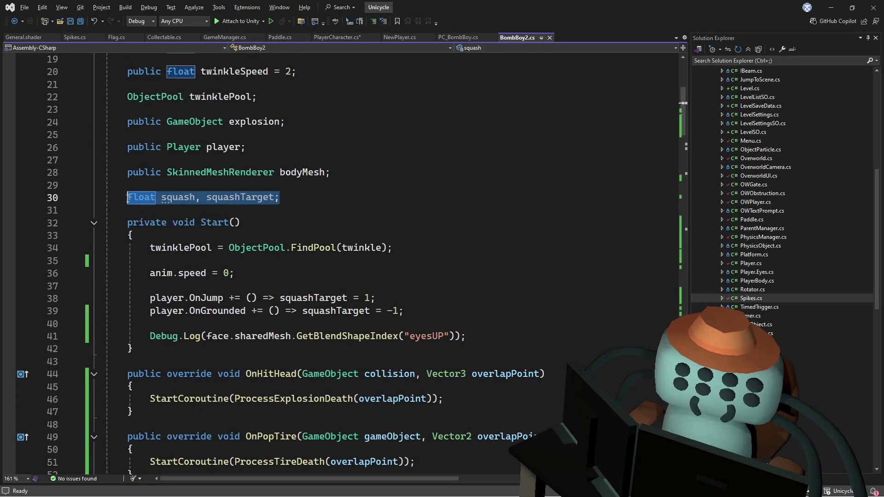
text(int )
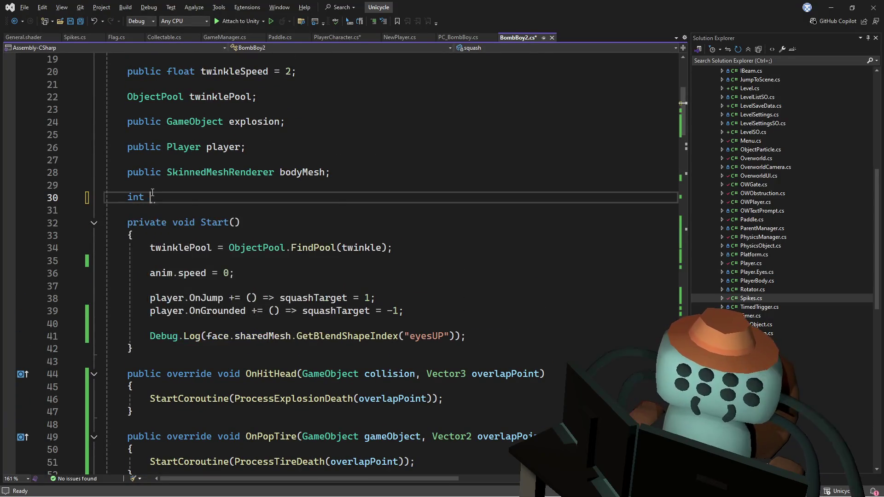
text(cheek)
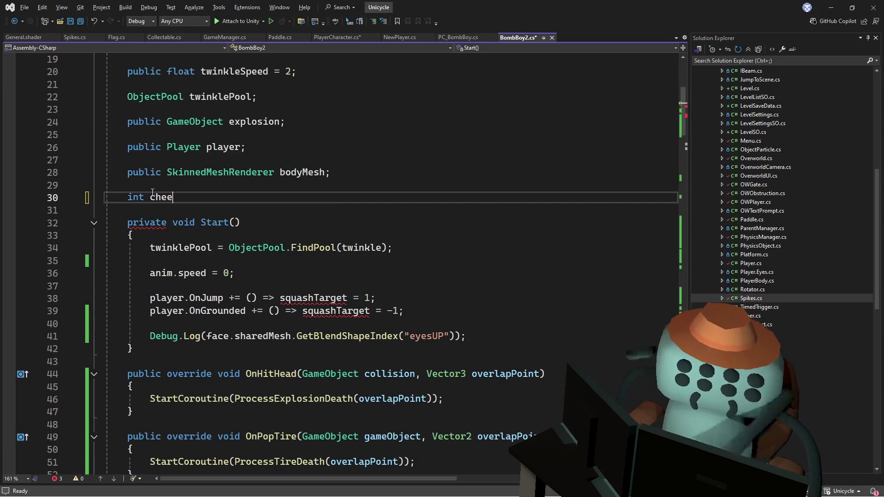
key(BackSpace)
key(BackSpace)
key(BackSpace)
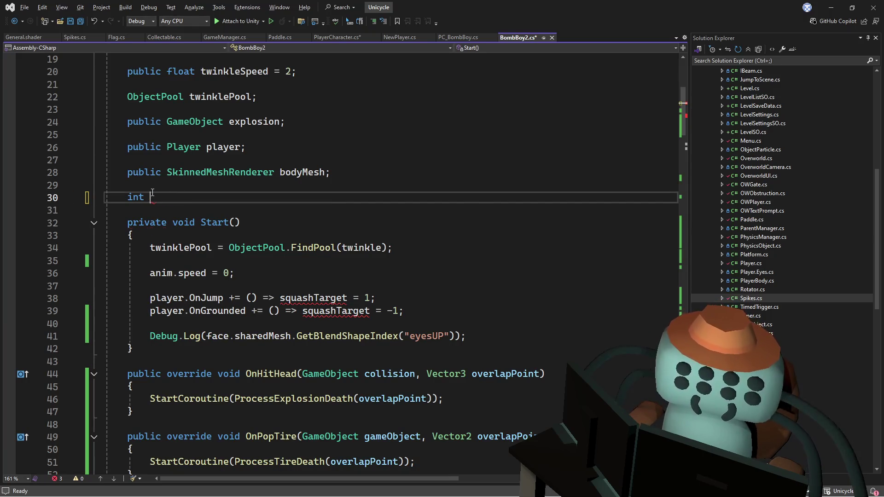
text(b_cheeksIndex, b_)
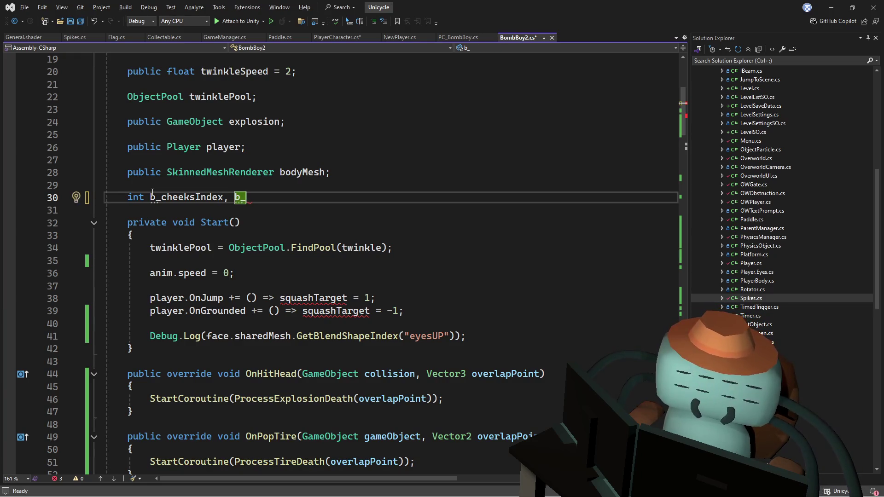
text(eyeLeftInde)
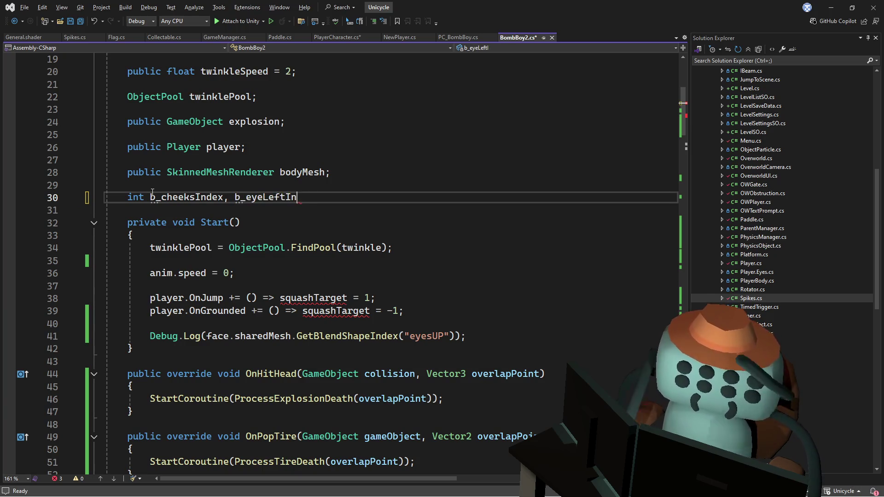
text(x)
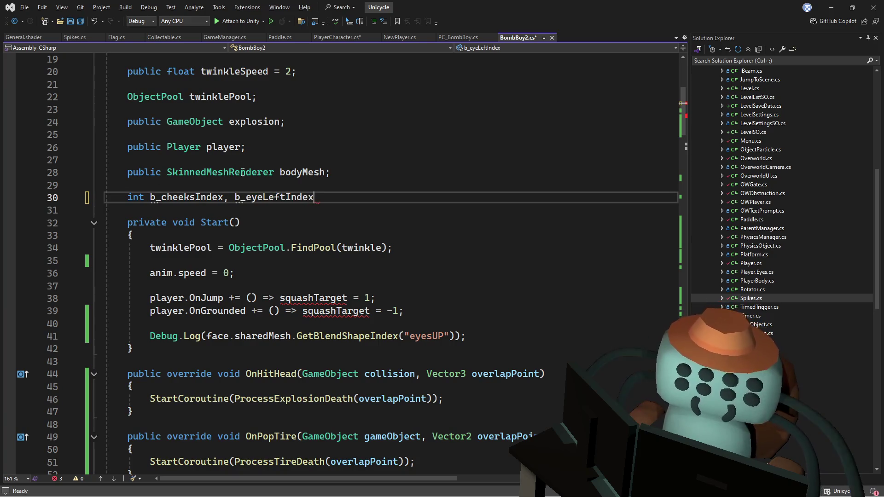
key(ctrl+shift+Left)
key(ctrl+shift+Left)
key(ctrl+shift+Left)
double_click(260, 197)
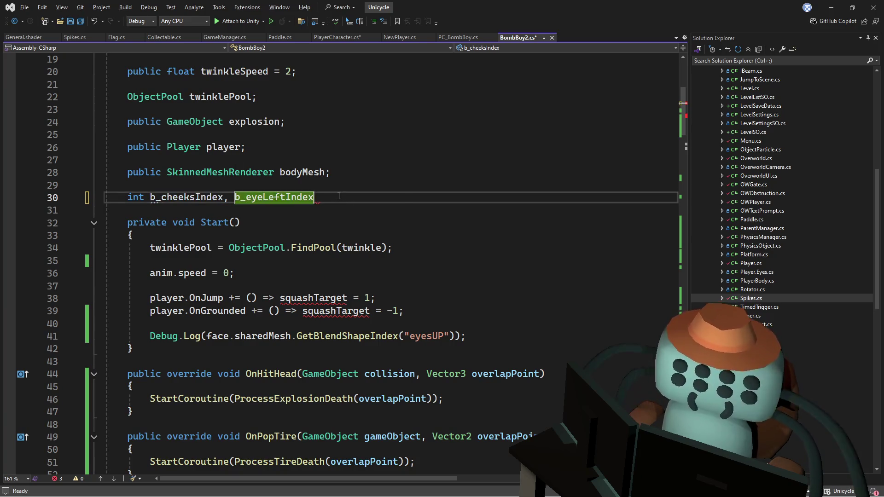
key(ctrl+c)
key(End)
text(,)
key(ctrl+v)
drag(375, 198, 355, 198)
text(Right)
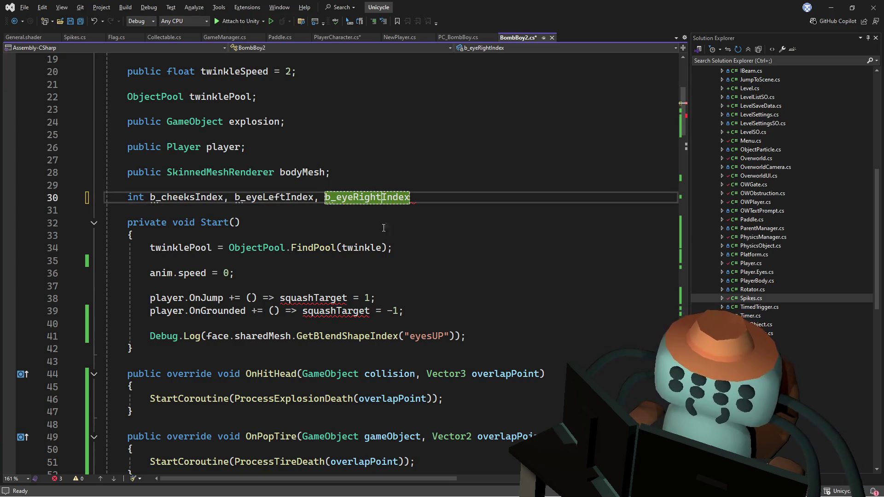
- Extend the declaration with b_eyeUpIndex and b_eyeDownIndex, ending with a semicolon
key(ctrl+shift+Left)
key(ctrl+shift+Left)
key(ctrl+shift+Left)
key(ctrl+c)
key(End)
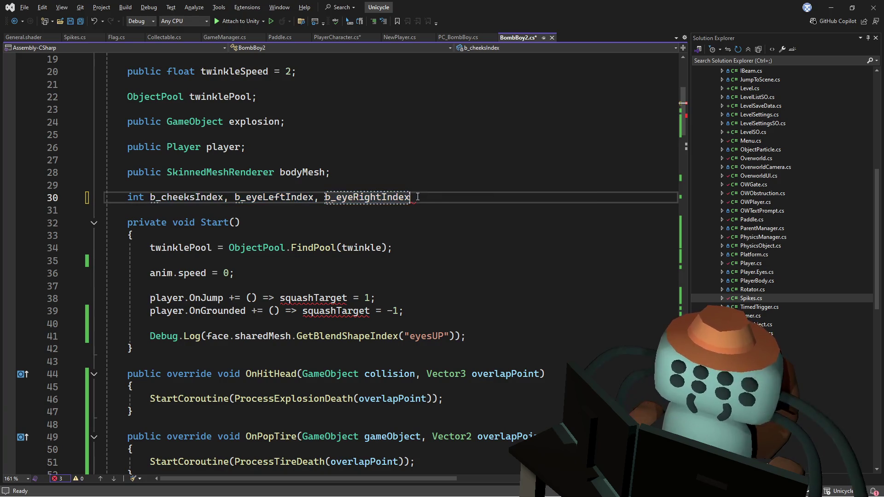
key(ctrl+v)
drag(499, 198, 450, 199)
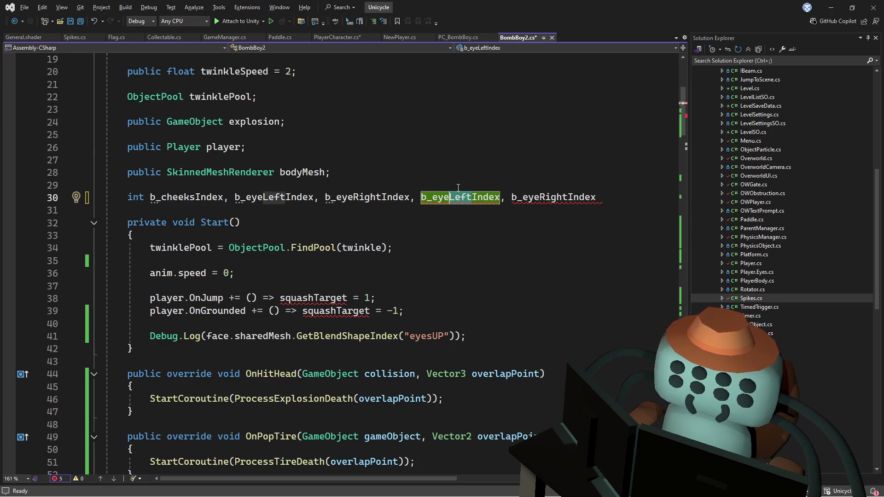
key(BackSpace)
text(Up)
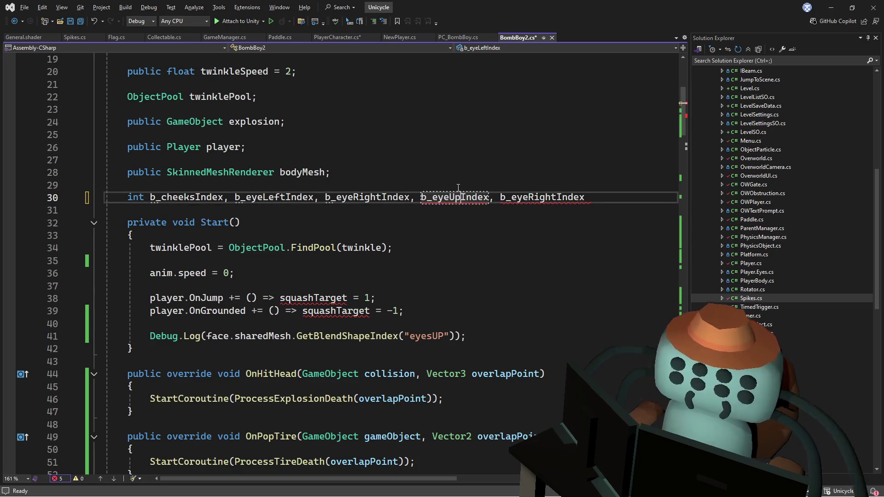
key(Up)
key(Up)
drag(555, 192, 524, 191)
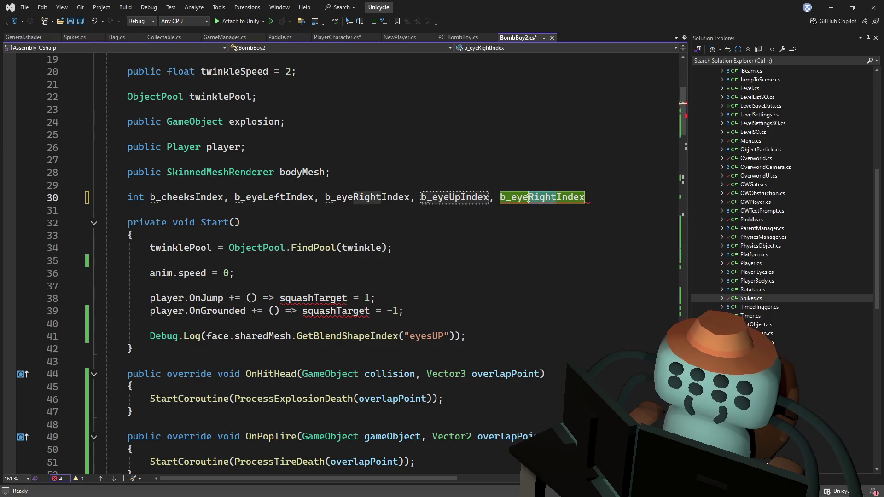
text(DownIndex)
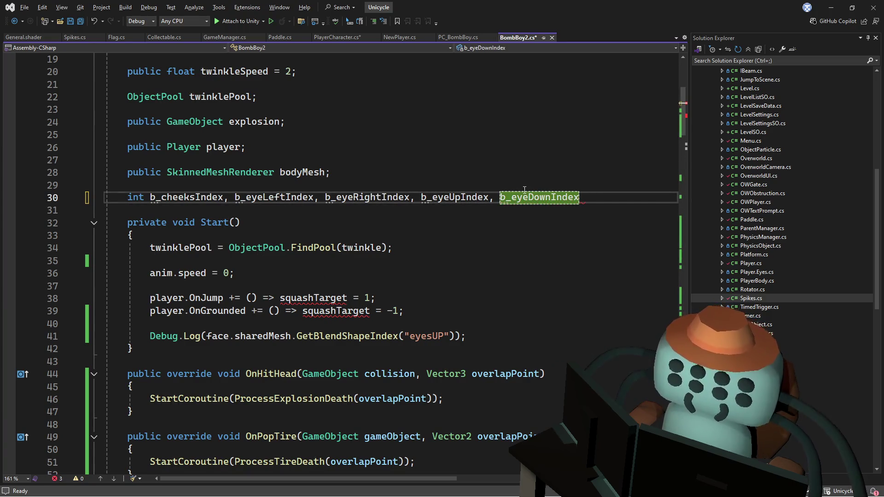
text(;l)
key(Escape)
key(Up)
key(Down)
key(BackSpace)
key(Up)
key(Up)
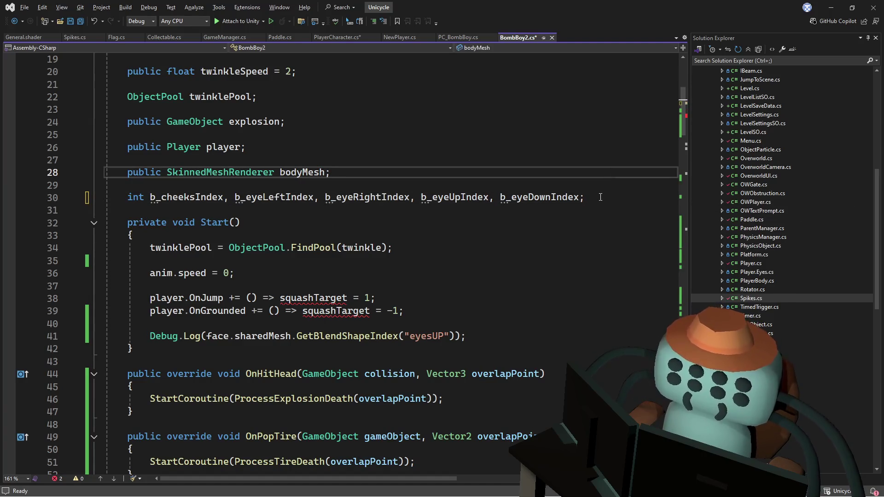
click(577, 197)
key(ctrl+shift+Left)
key(ctrl+shift+Left)
key(ctrl+shift+Left)
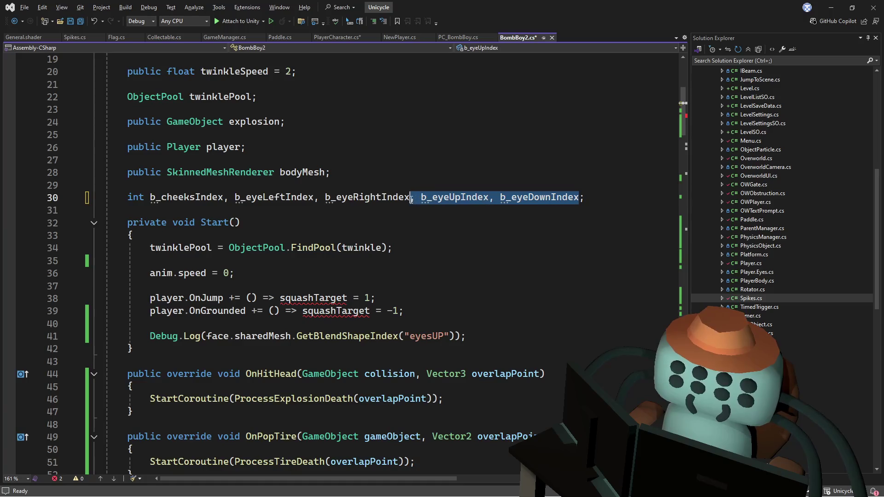
key(End)
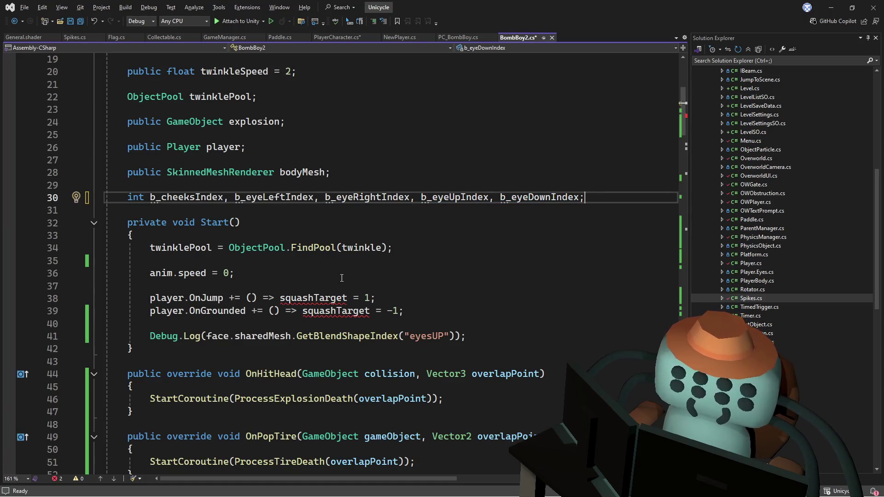
- Delete the OnJump/OnGrounded squash handler lines from Start, save, and add a line after Debug.Log
drag(407, 311, 420, 285)
key(Delete)
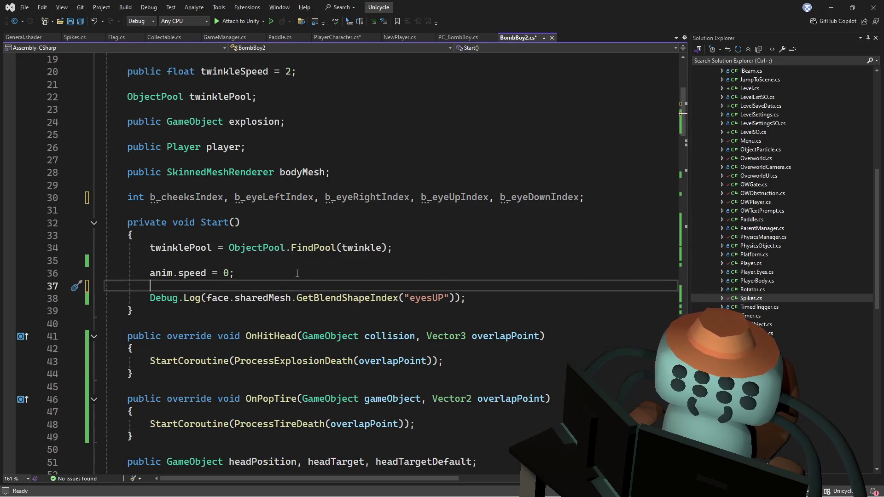
key(ctrl+s)
click(480, 297)
key(Return)
key(Return)
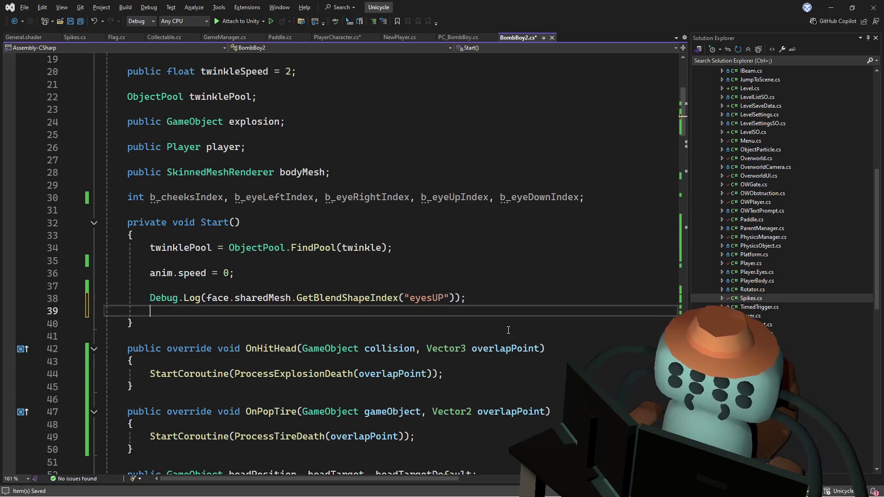
- In Start, assign b_cheeksIndex = face.sharedMesh.GetBlendShapeIndex("Cheeks")
text(b_ch)
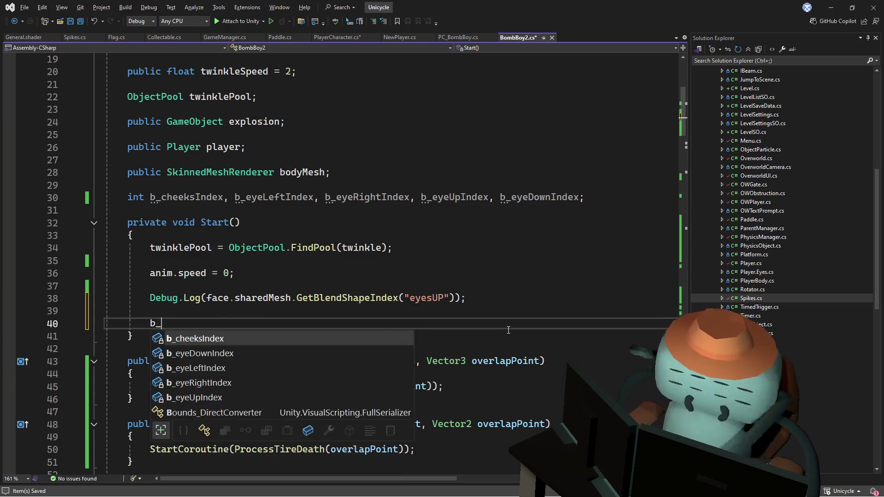
key(Tab)
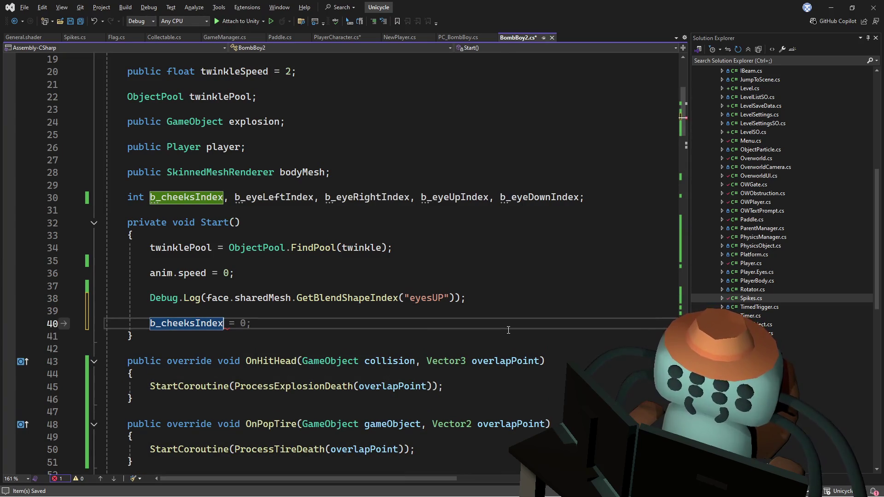
text(=)
key(Up)
key(Up)
key(Up)
drag(456, 298, 207, 298)
key(ctrl+c)
click(244, 323)
key(ctrl+v)
click(568, 286)
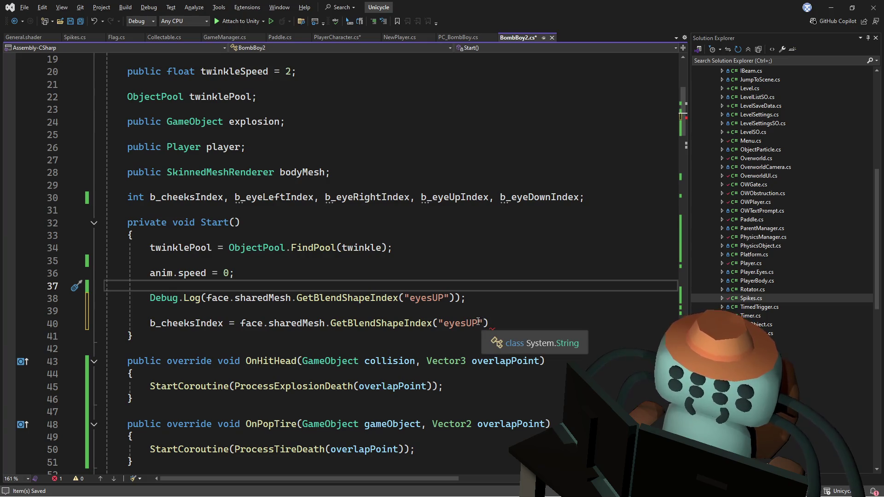
drag(478, 323, 466, 323)
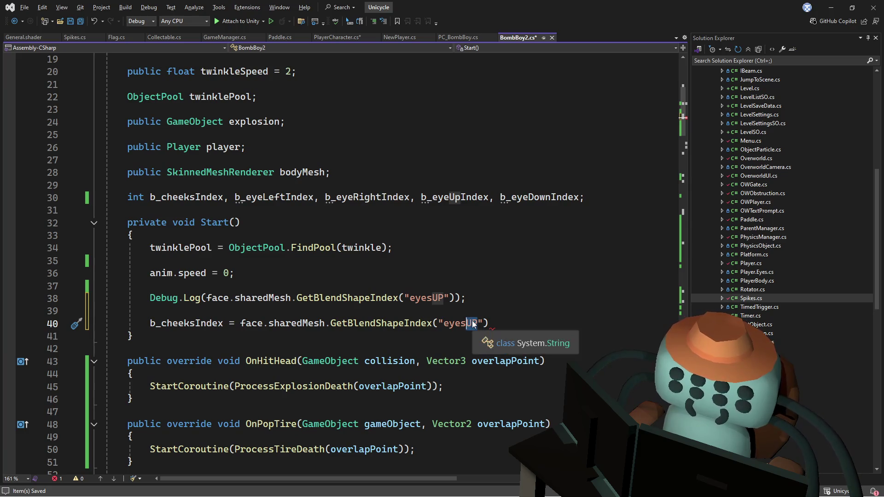
key(BackSpace)
key(BackSpace)
key(BackSpace)
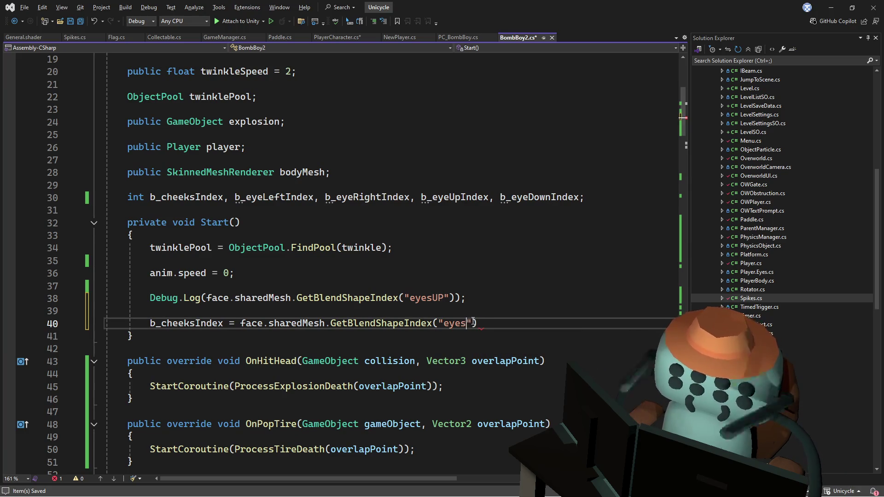
text(CH)
key(BackSpace)
key(BackSpace)
text(Cheeks)
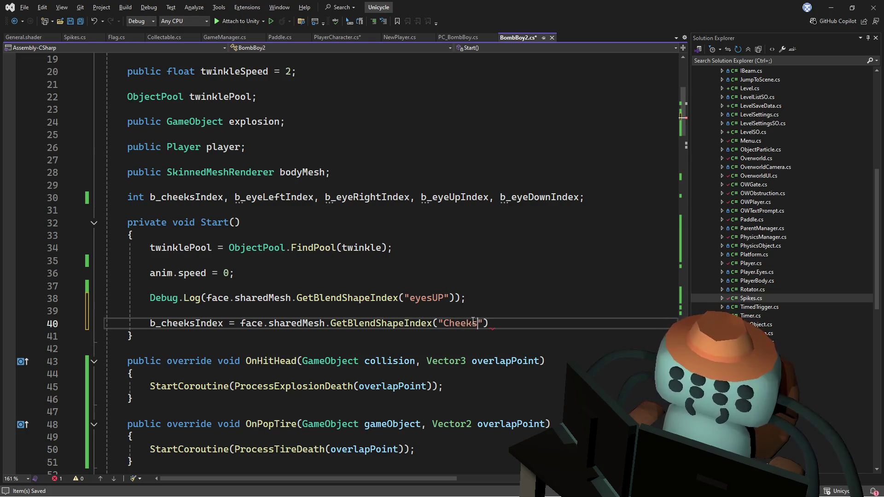
click(535, 320)
text(;)
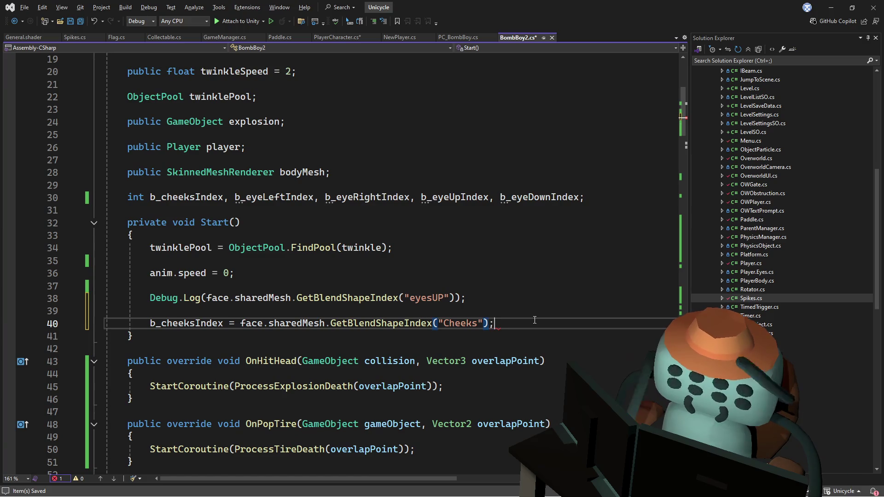
- Duplicate the b_cheeksIndex assignment line into four more copies
key(shift+Home)
key(ctrl+c)
key(End)
key(Return)
key(ctrl+v)
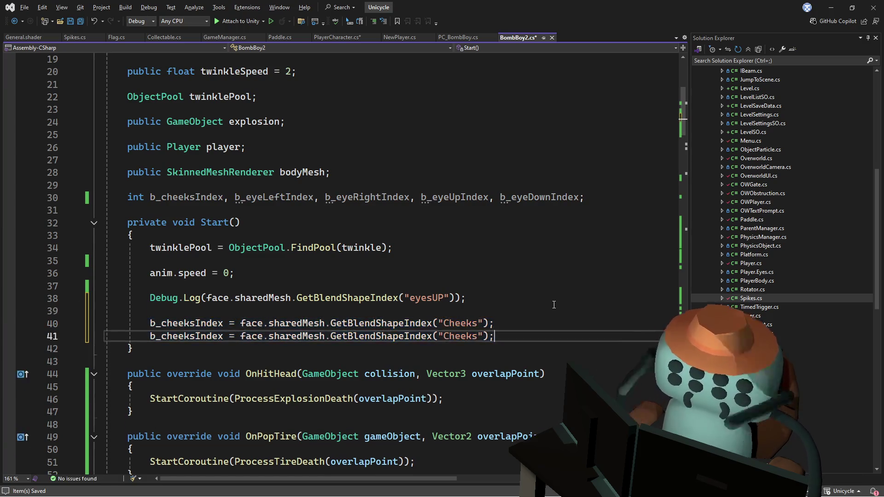
key(ctrl+d)
key(ctrl+d)
key(ctrl+d)
- Rename the copied variables to b_eyeLeftIndex, b_eyeRightIndex, b_eyeUpIndex and b_eyeDownIndex
click(279, 185)
double_click(280, 197)
key(ctrl+c)
double_click(187, 336)
key(ctrl+v)
double_click(187, 348)
text(b_eyeRightIndex)
double_click(186, 361)
text(b_eyeUpIndex)
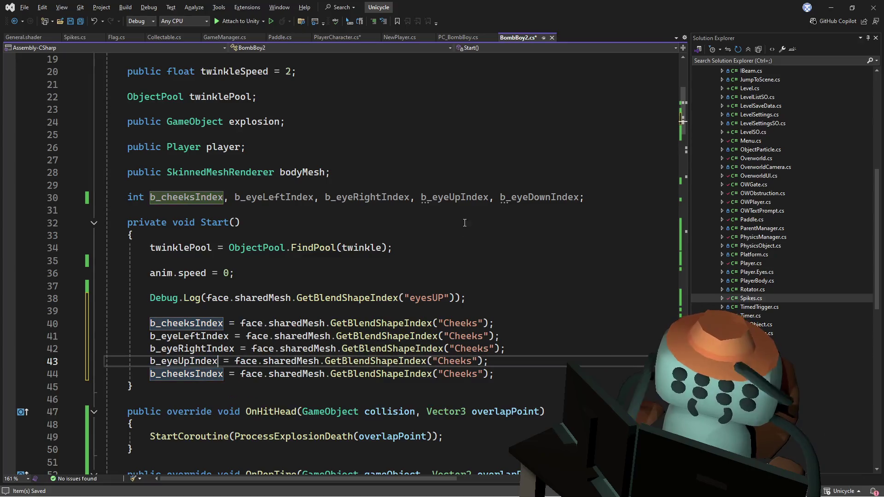
double_click(538, 197)
key(ctrl+c)
double_click(187, 374)
key(ctrl+v)
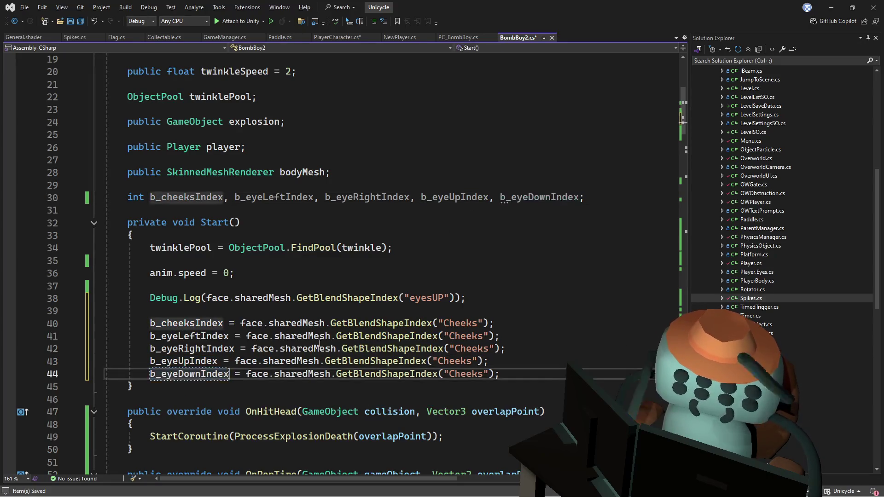
- Change the copied lookup names to eyeLeft, eyeRight, eyeUp and eyeDown, then save the script
click(501, 281)
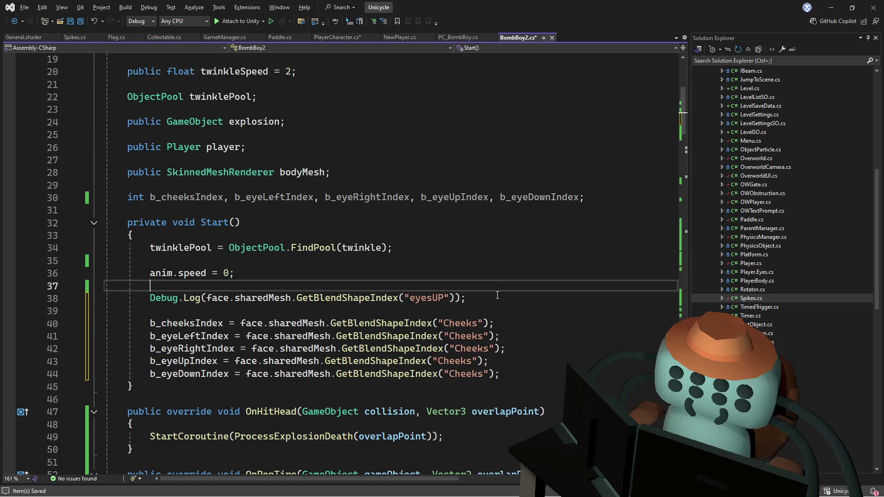
key(alt+Tab)
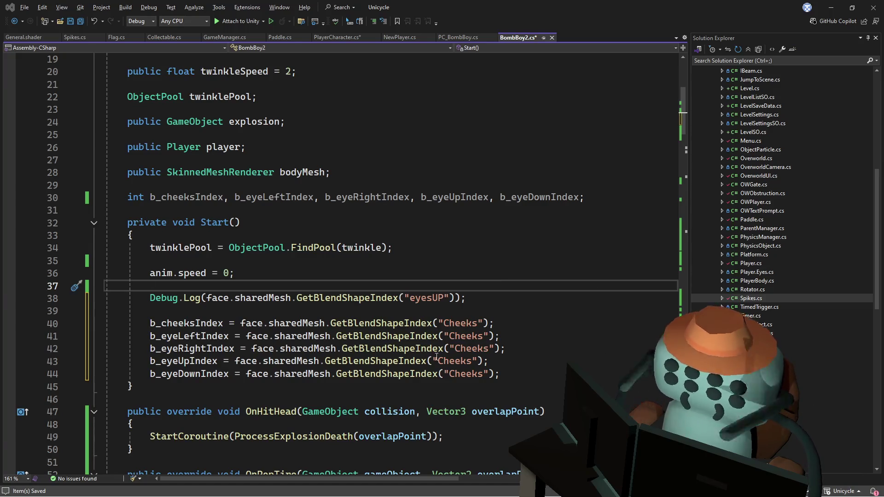
double_click(462, 336)
text(eyeLeft)
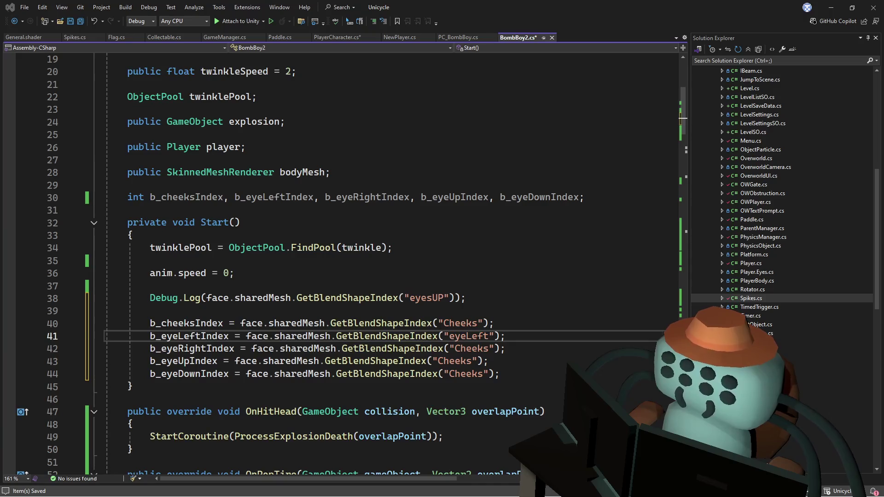
double_click(467, 348)
text(eyeRight)
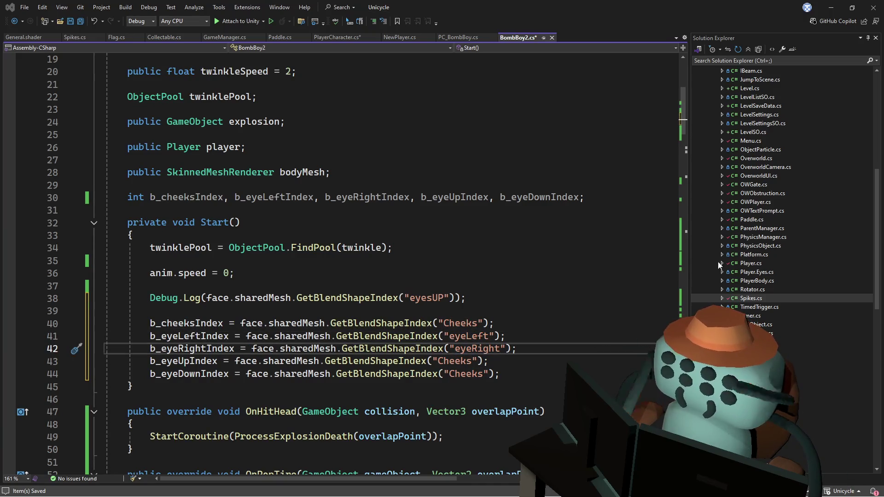
double_click(456, 361)
text(eyeUp)
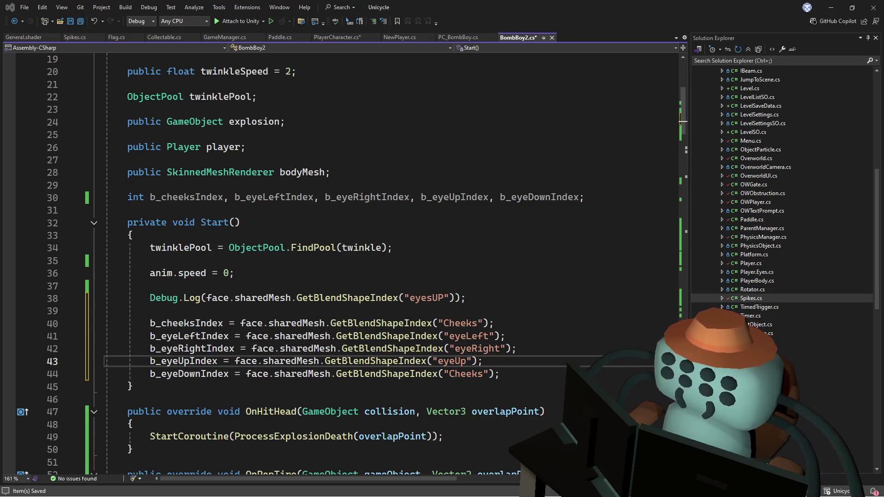
double_click(454, 374)
text(eyeDown)
key(ctrl+shift+s)
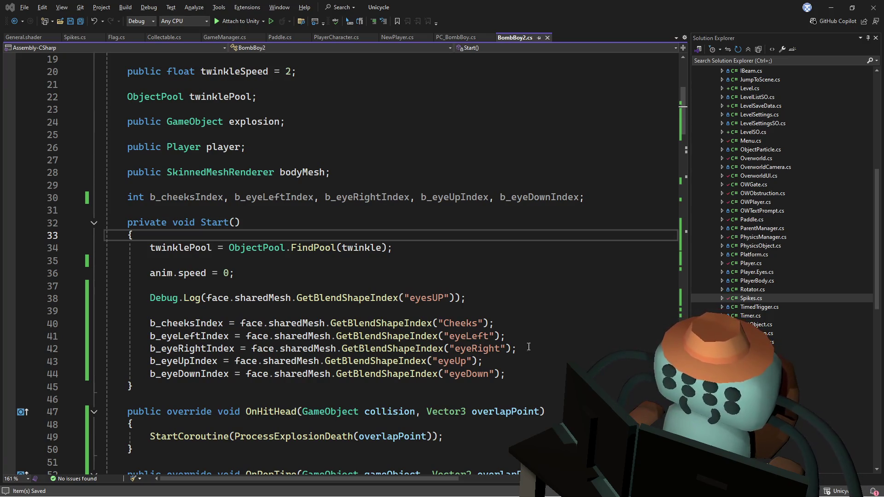
- Review the new lookups, highlighting every use of b_cheeksIndex
click(485, 317)
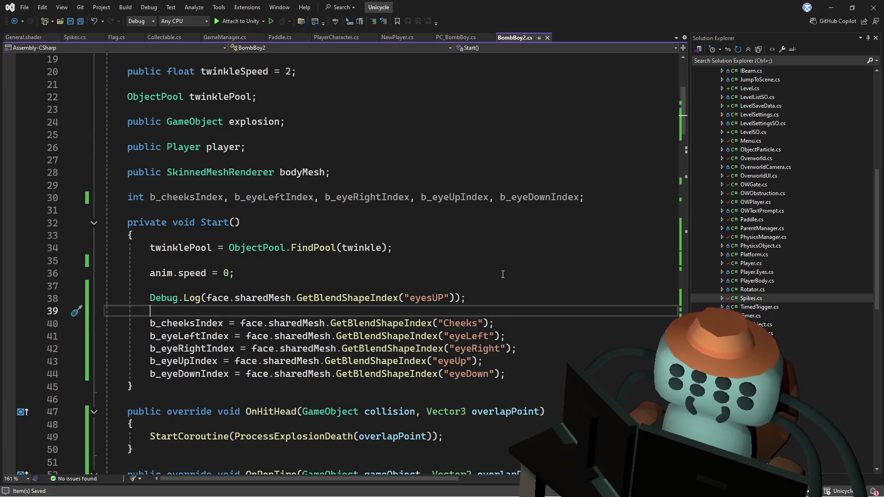
scroll(520, 297, down, 2)
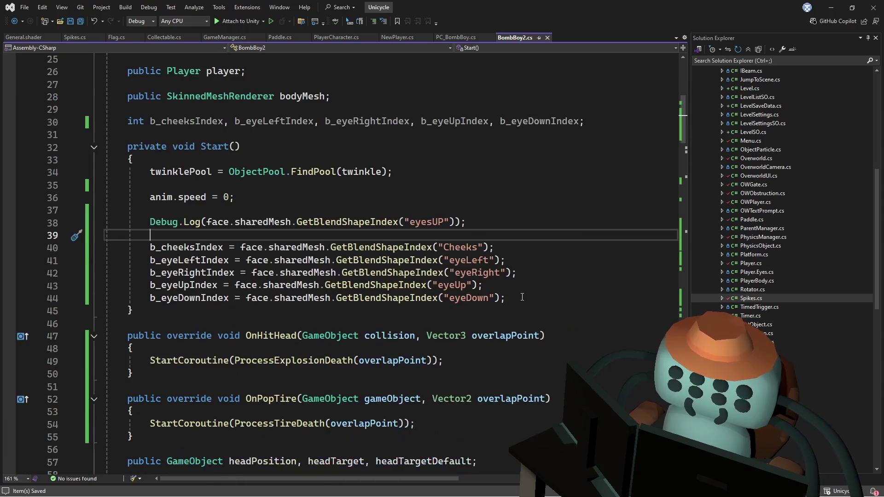
click(208, 259)
double_click(186, 247)
scroll(415, 291, down, 1)
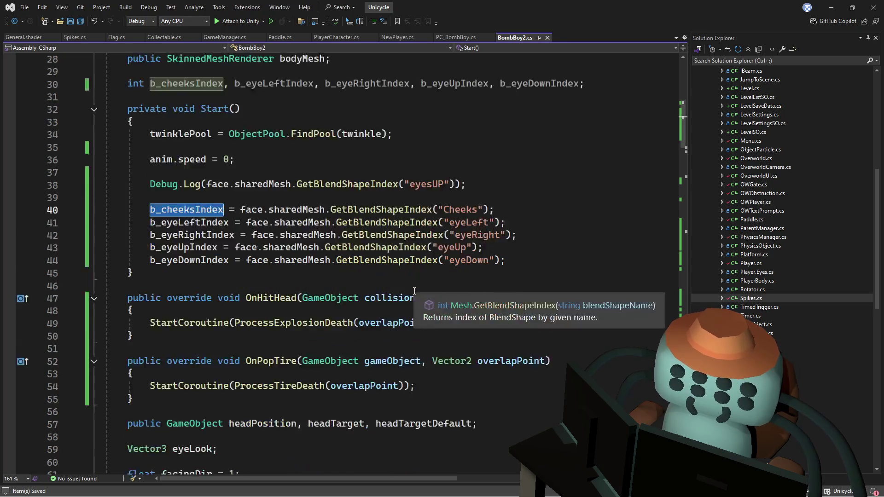
scroll(414, 290, down, 15)
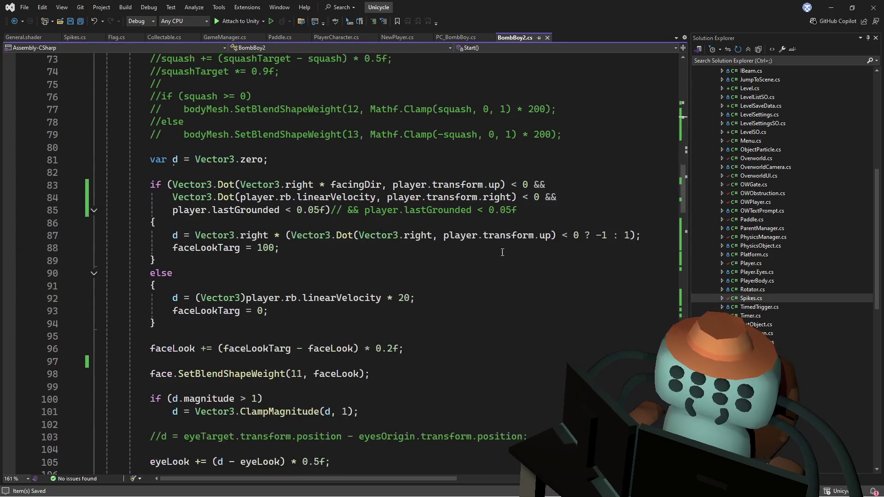
drag(681, 182, 696, 110)
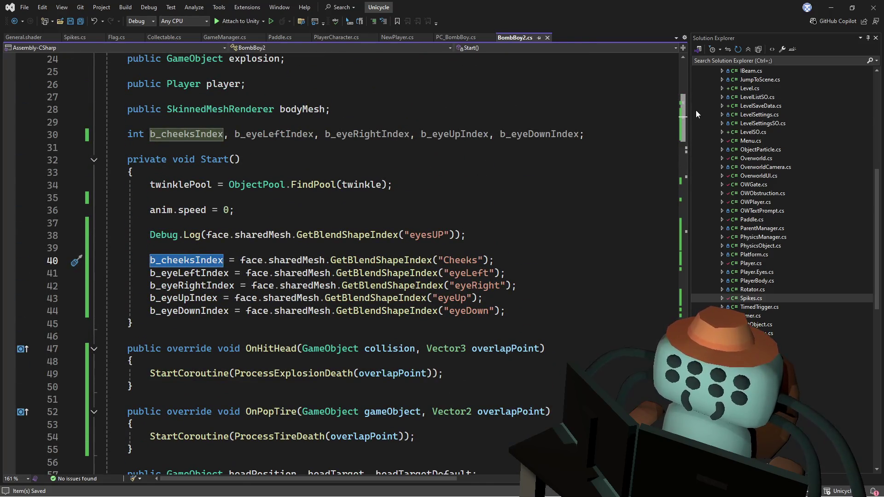
drag(696, 110, 698, 109)
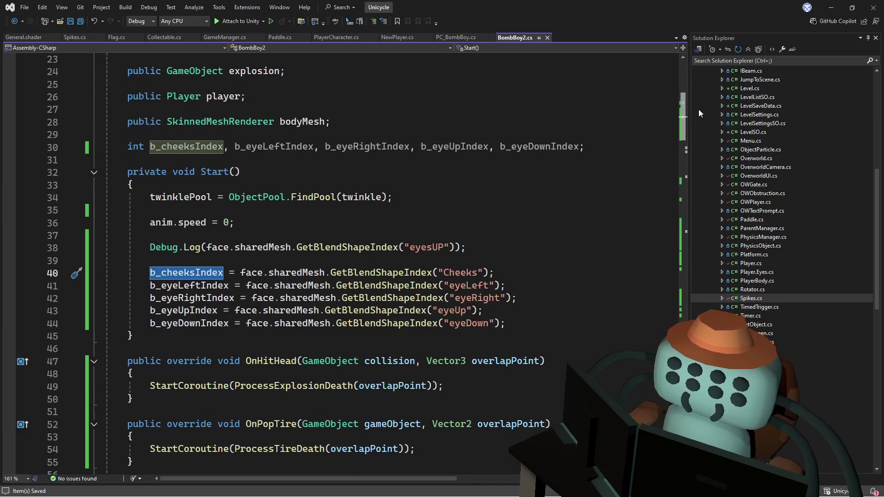
- Delete the Debug.Log line and the index assignment lines after anim.speed = 0
mouse_move(503, 325)
mouse_down()
mouse_move(516, 286)
mouse_move(548, 271)
mouse_up()
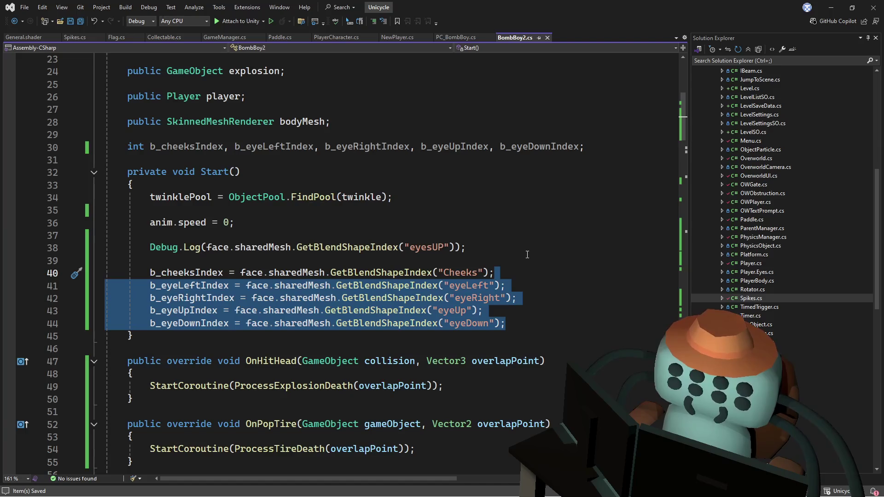
click(527, 252)
mouse_move(516, 332)
mouse_down()
mouse_move(517, 287)
mouse_move(545, 273)
mouse_move(511, 233)
mouse_up()
click(546, 251)
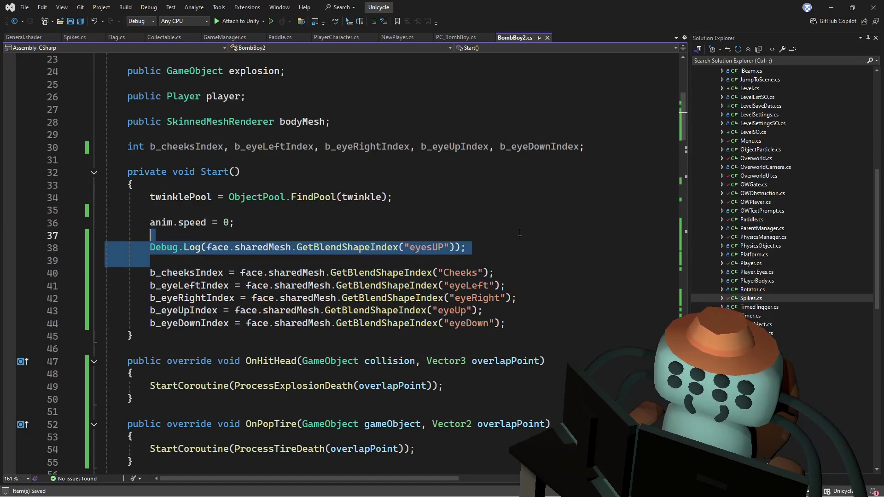
key(BackSpace)
drag(509, 299, 530, 226)
key(Delete)
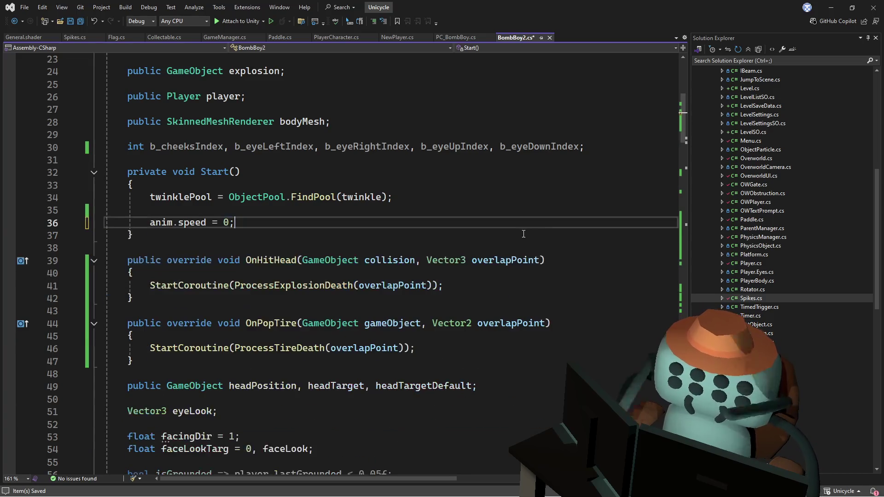
- Add an OnEnable method to PlayerCharacter.cs containing the five GetBlendShapeIndex lookups
scroll(538, 200, up, 2)
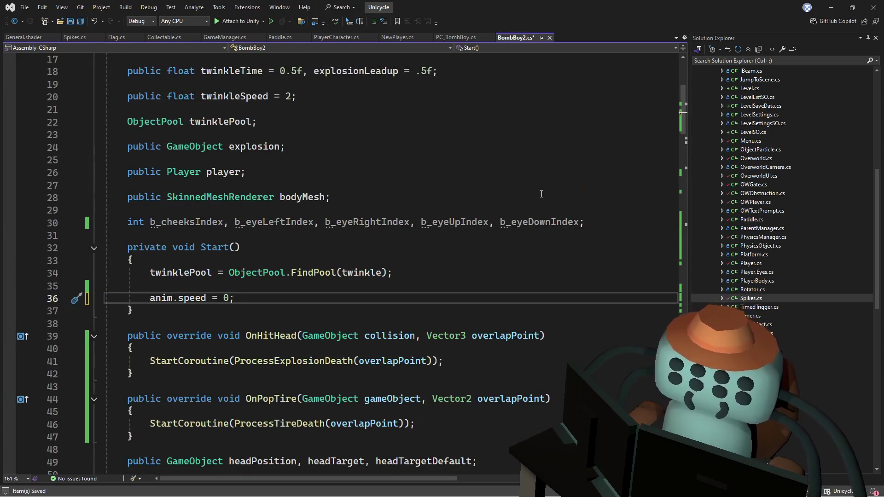
click(388, 35)
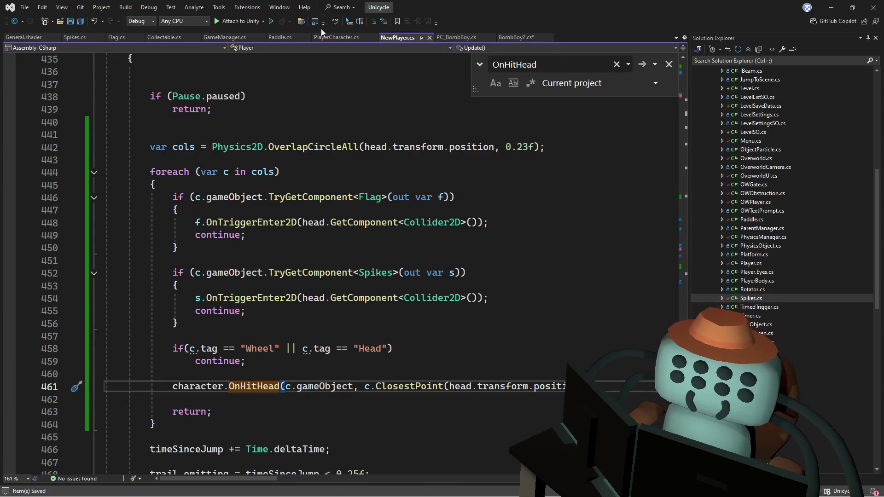
click(343, 37)
scroll(535, 174, up, 2)
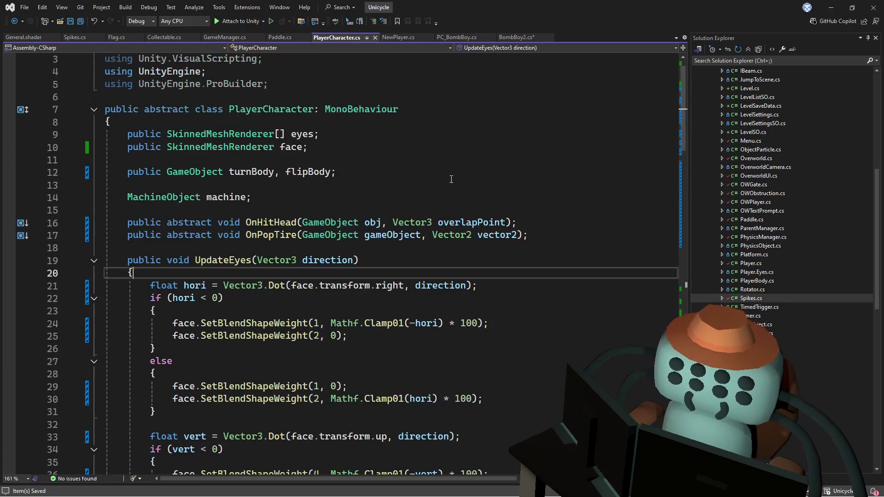
click(416, 197)
key(Return)
key(Return)
key(Return)
key(Up)
text(void onen)
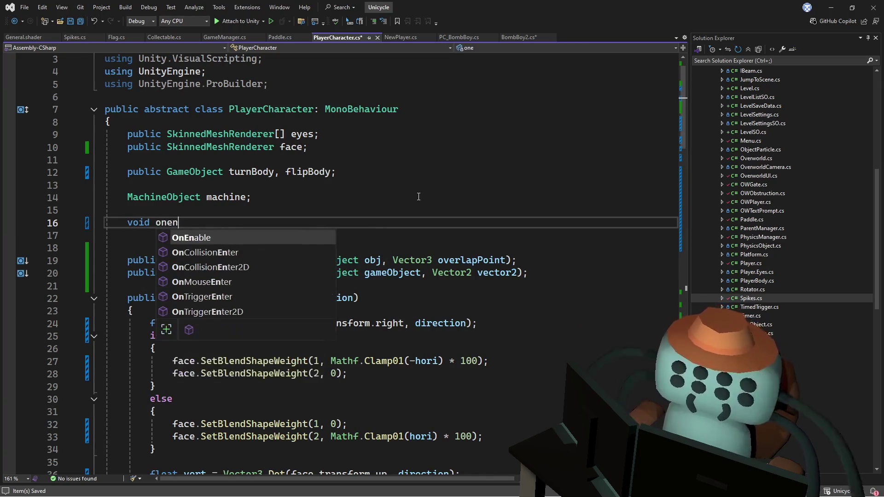
key(Tab)
key(ctrl+v)
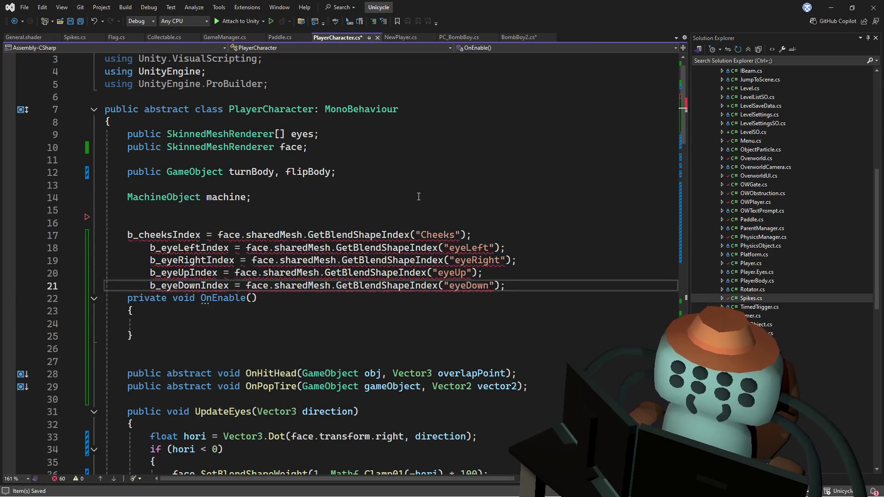
key(ctrl+z)
key(Down)
key(Down)
key(Down)
key(ctrl+v)
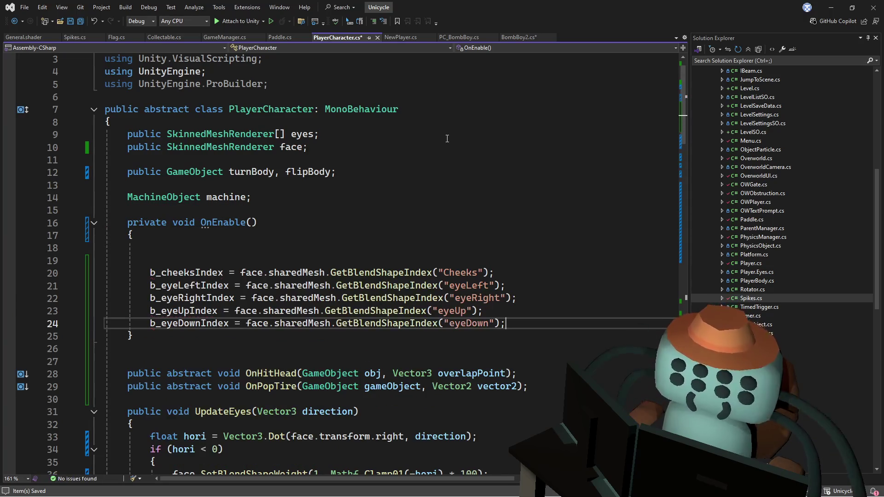
key(Up)
key(Up)
key(Up)
- Move the int b_…Index declarations from BombBoy2.cs above OnEnable and make them protected
click(509, 40)
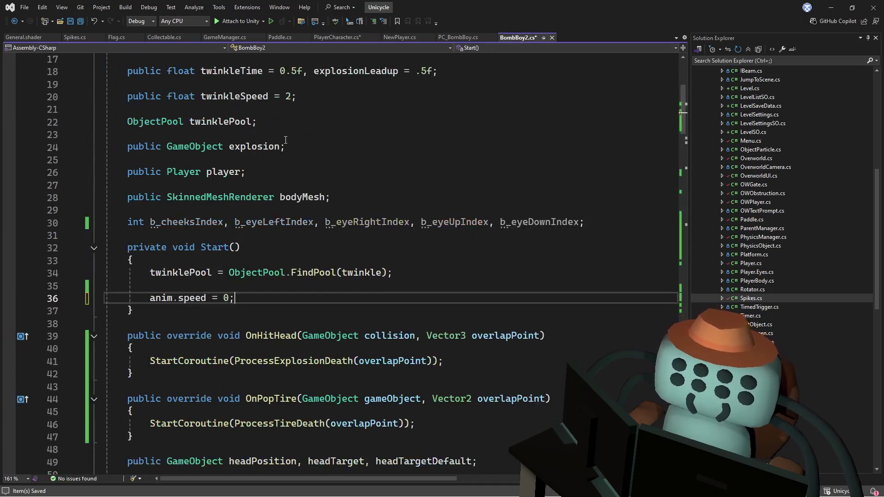
triple_click(517, 219)
key(ctrl+x)
key(ctrl+Tab)
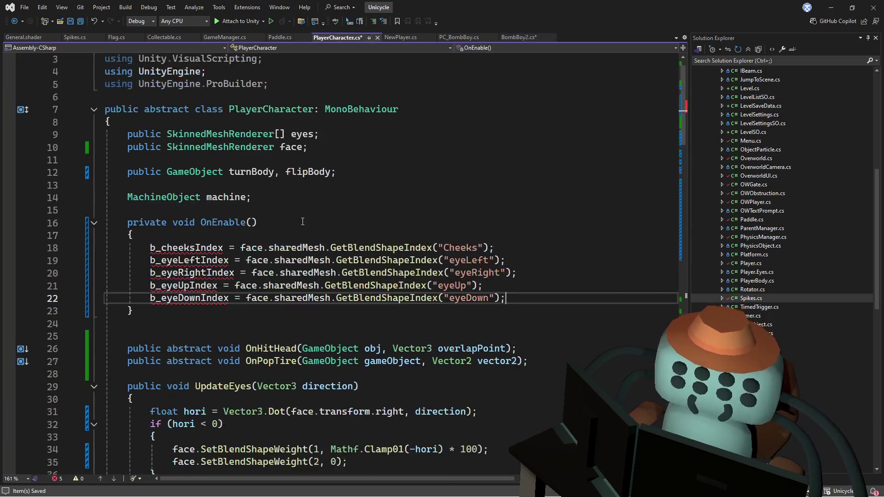
click(143, 225)
key(ctrl+v)
key(Return)
key(Down)
key(Down)
click(127, 235)
text(protect)
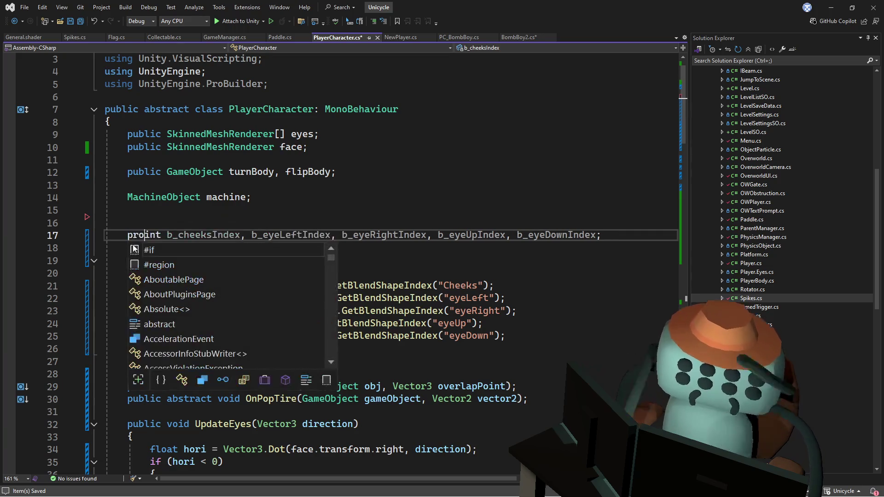
text(ed)
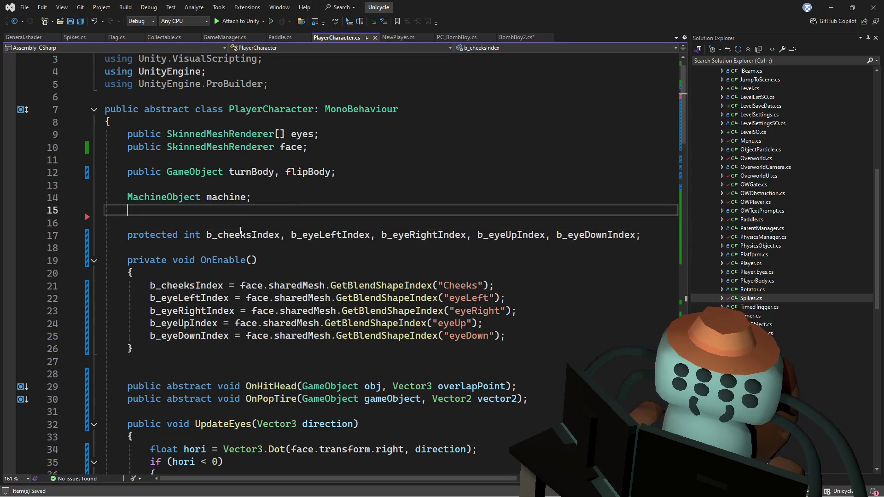
click(240, 235)
scroll(394, 342, down, 2)
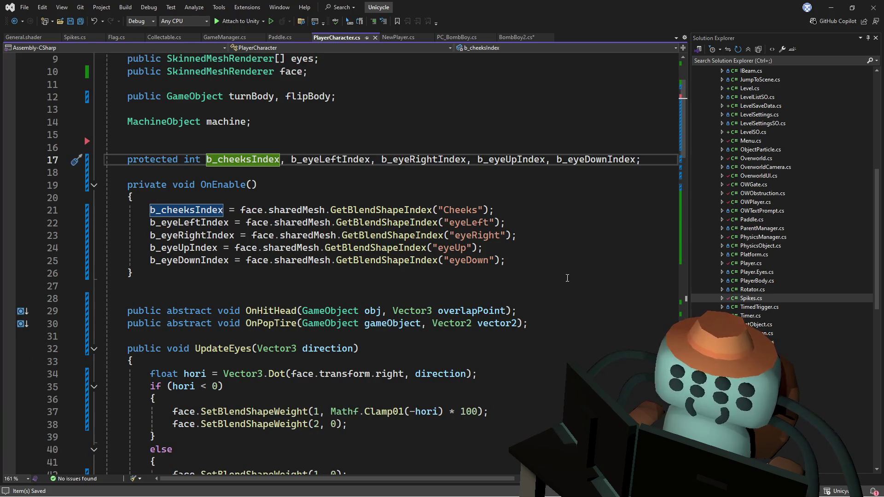
click(342, 364)
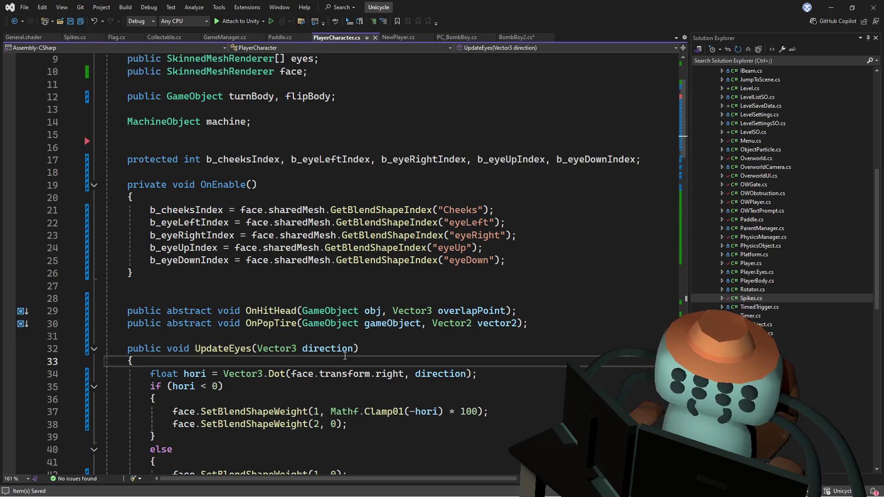
- Start UpdateEyes with an 'if (b_eyeLeftIndex < 0 || …) return;' guard repeated four times
key(Return)
key(Return)
key(Up)
text(if()
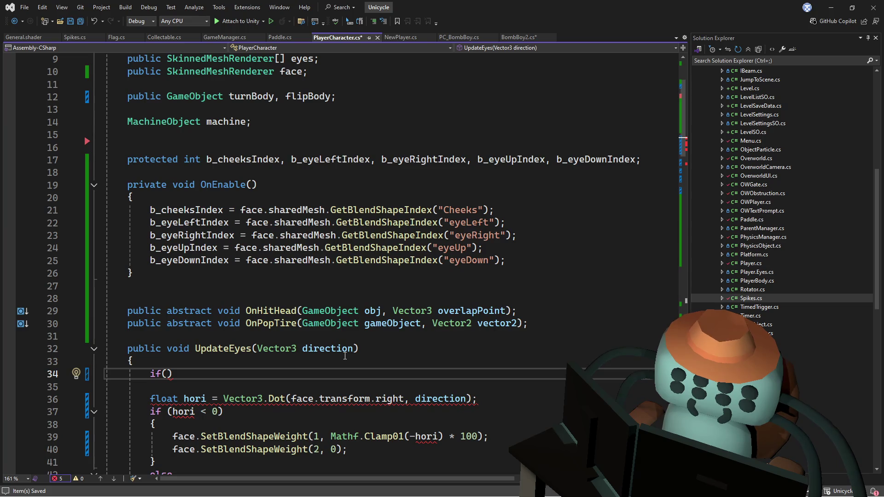
double_click(189, 223)
key(ctrl+c)
click(168, 373)
key(ctrl+v)
text(==)
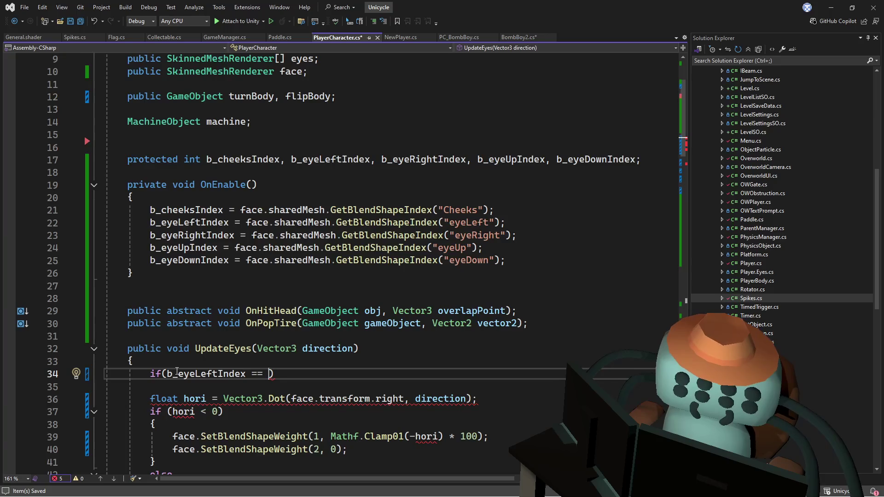
key(BackSpace)
key(BackSpace)
text(<)
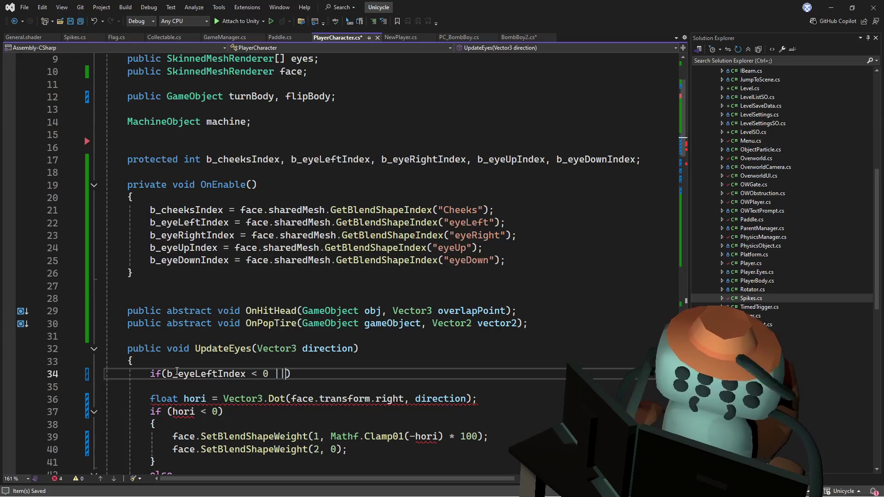
drag(213, 373, 167, 373)
click(217, 376)
key(ctrl+v)
key(ctrl+v)
key(ctrl+v)
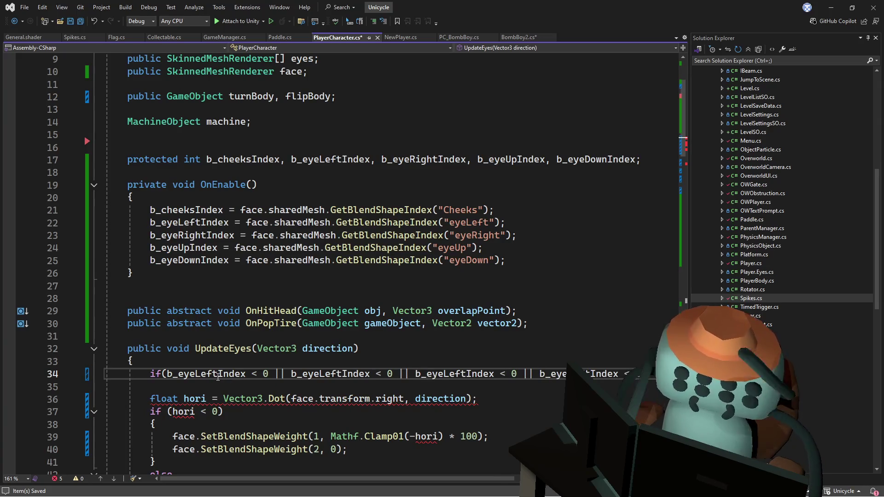
key(Return)
text(return;)
key(ctrl+s)
- Change the repeated comparisons to check b_eyeRightIndex, b_eyeUpIndex and b_eyeDownIndex, then save
double_click(195, 235)
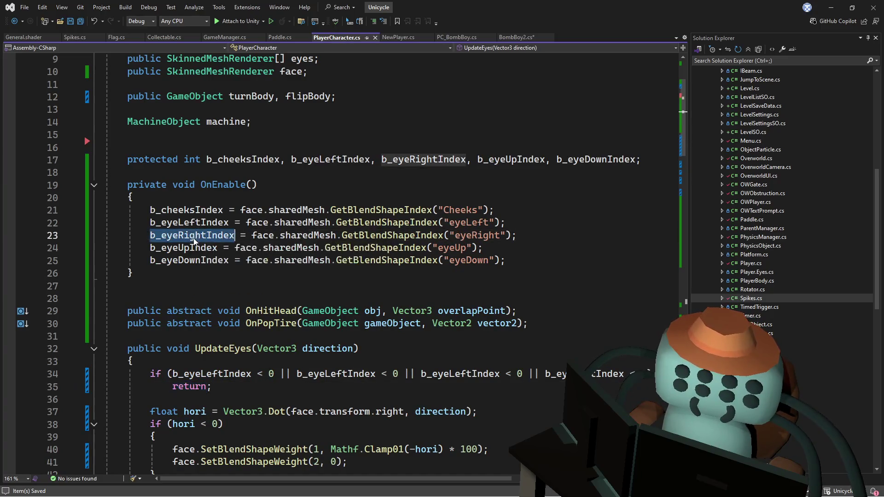
double_click(309, 373)
key(ctrl+v)
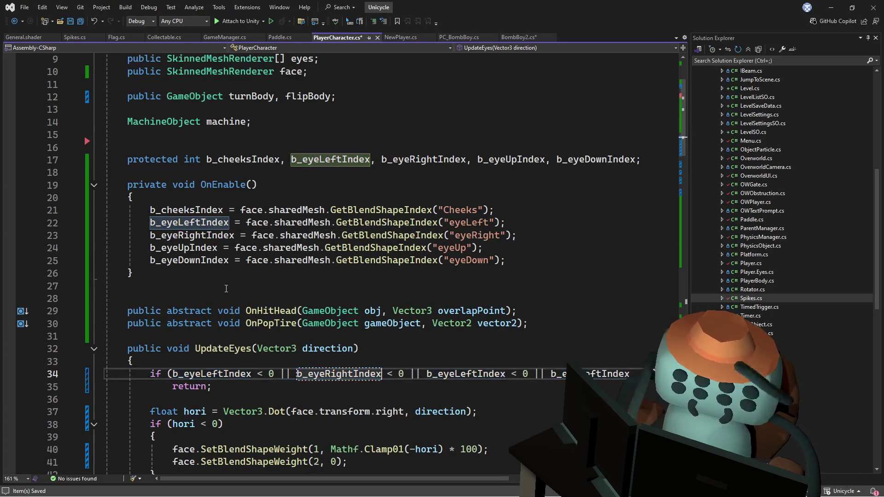
double_click(184, 247)
key(ctrl+c)
double_click(466, 373)
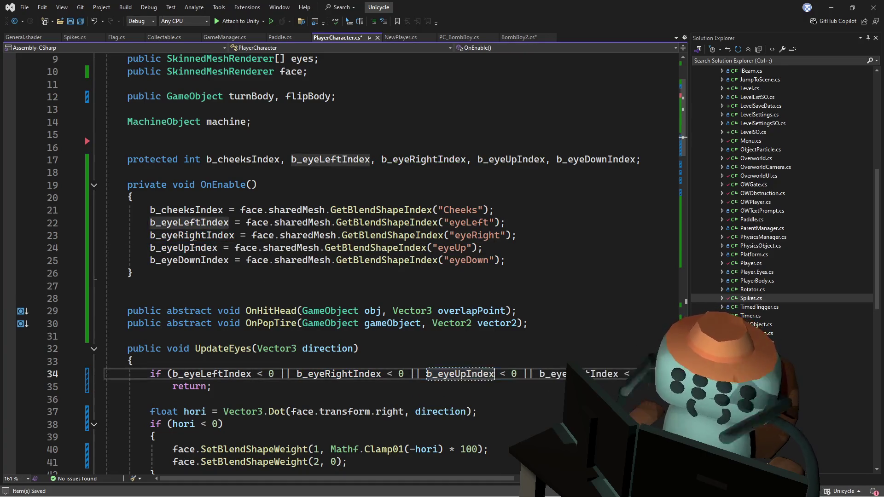
key(ctrl+v)
double_click(216, 260)
key(ctrl+c)
double_click(552, 373)
key(ctrl+v)
key(ctrl+s)
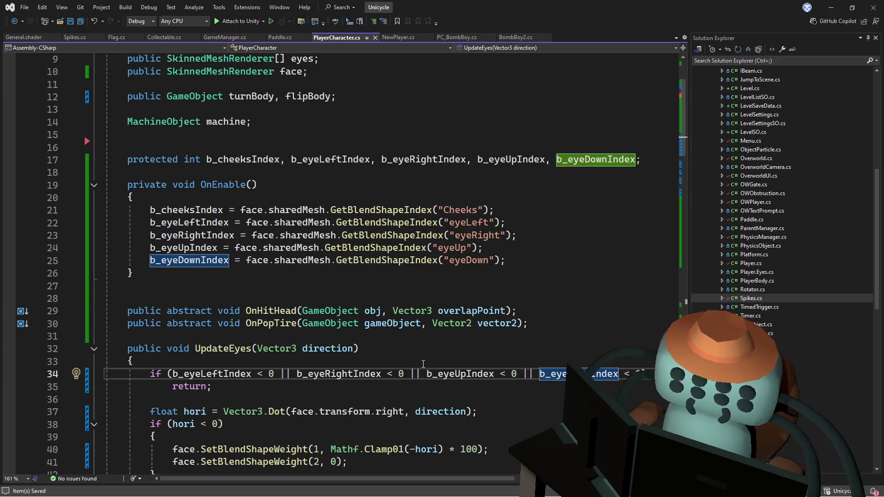
- Remove the extra blank line after OnEnable, save PlayerCharacter.cs, and return to BombBoy2.cs
click(399, 331)
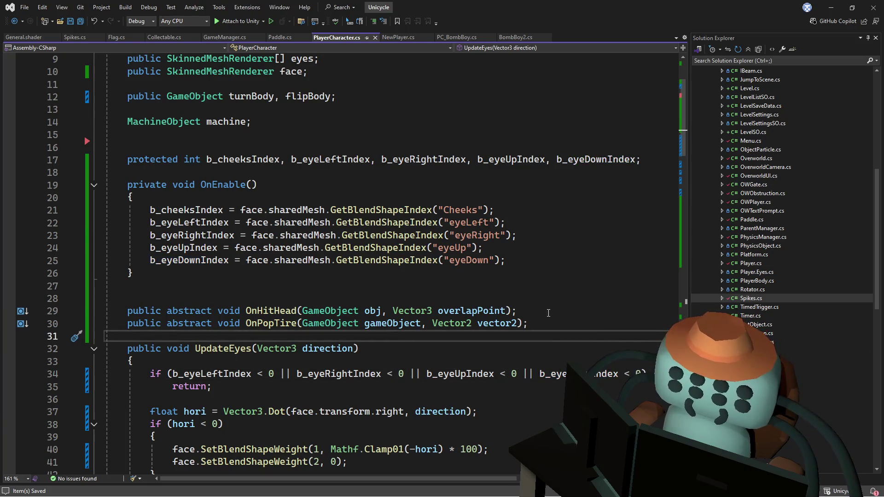
click(293, 285)
key(Delete)
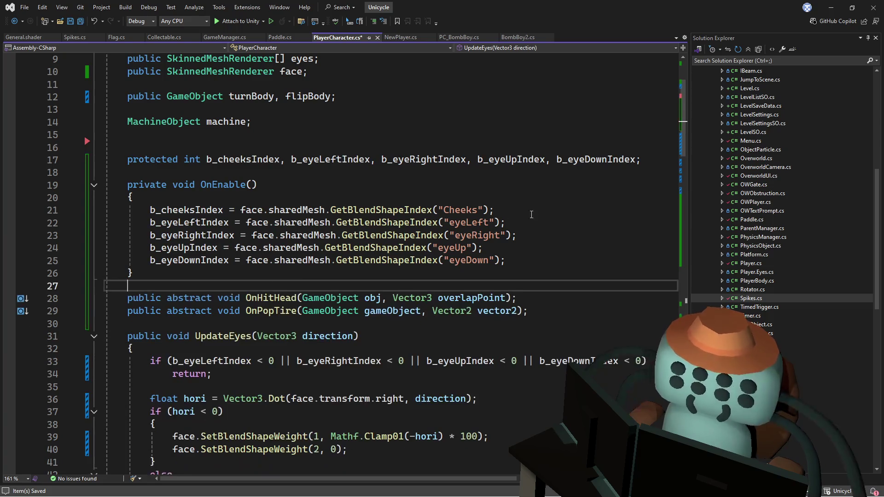
mouse_move(272, 375)
mouse_down()
mouse_move(276, 364)
mouse_move(322, 349)
mouse_up()
key(ctrl+s)
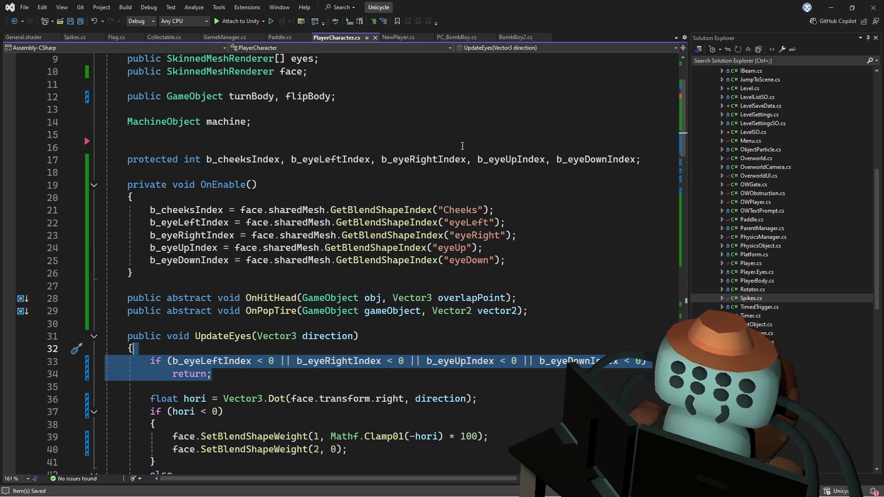
double_click(199, 209)
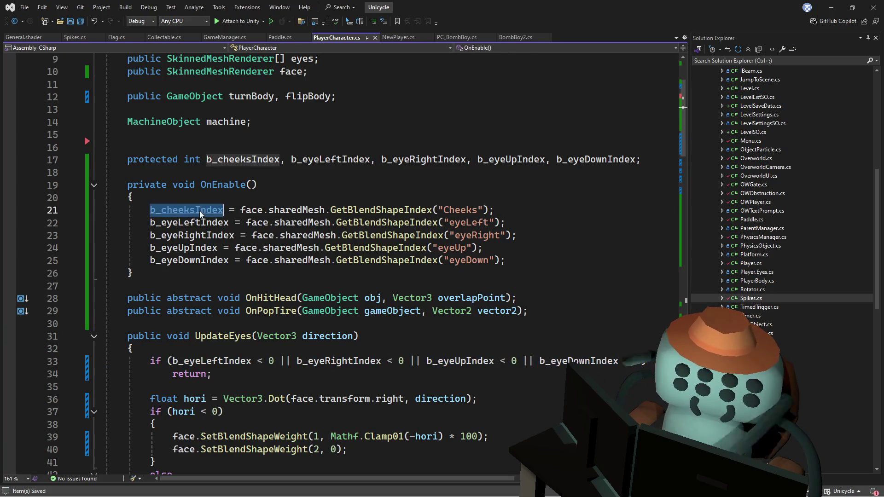
click(516, 37)
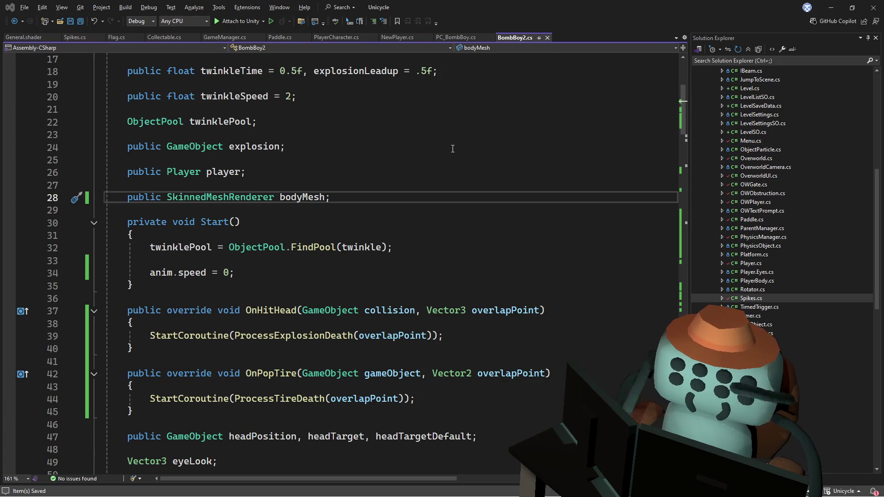
- Enter play mode in Unity after recompiling; Array index (11) out-of-bounds errors persist
key(alt+Tab)
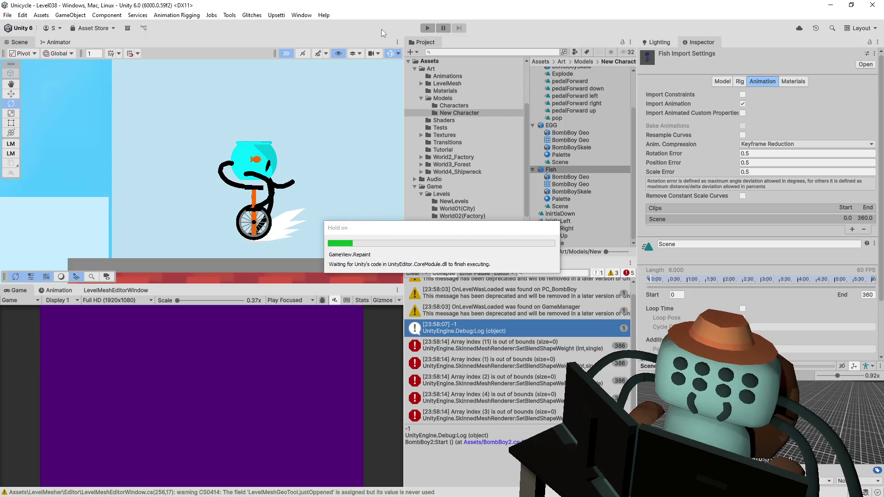
click(427, 28)
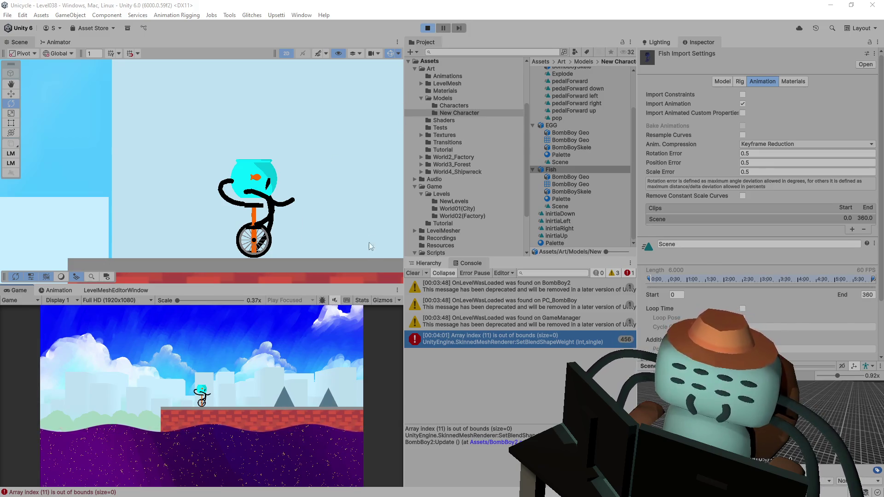
- Stop play mode and jump to the BombBoy2 line causing the out-of-bounds error
click(428, 28)
double_click(493, 338)
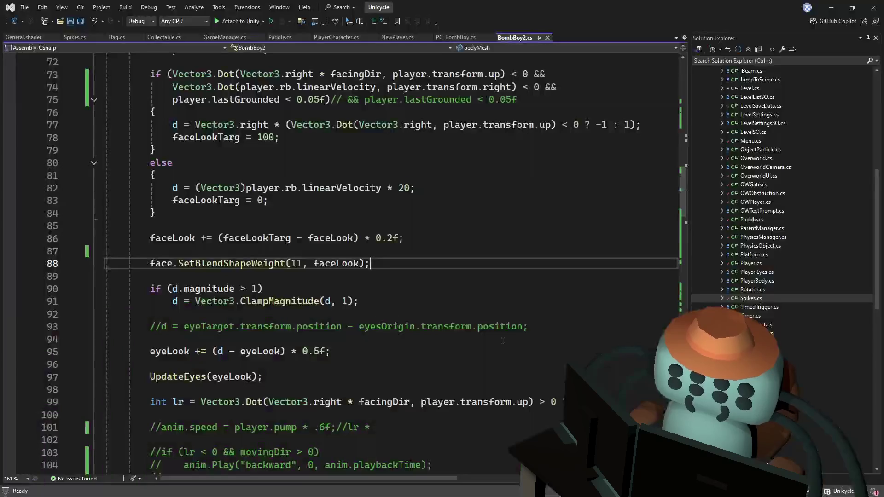
key(Return)
key(ctrl+v)
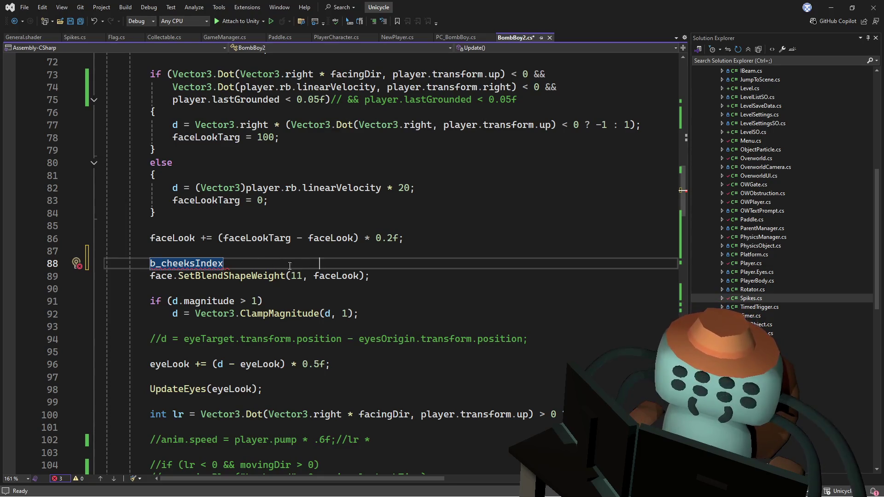
double_click(208, 264)
key(Delete)
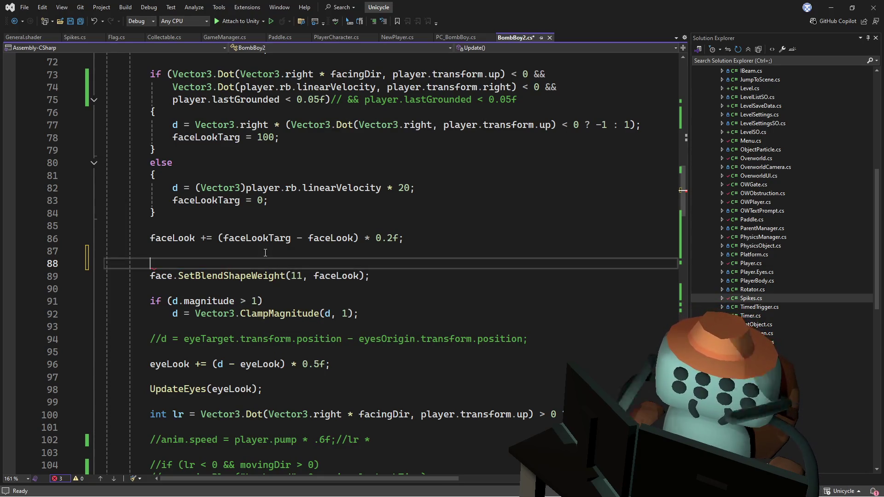
- In PlayerCharacter.cs, add b_look to the int index declarations
click(458, 37)
click(397, 38)
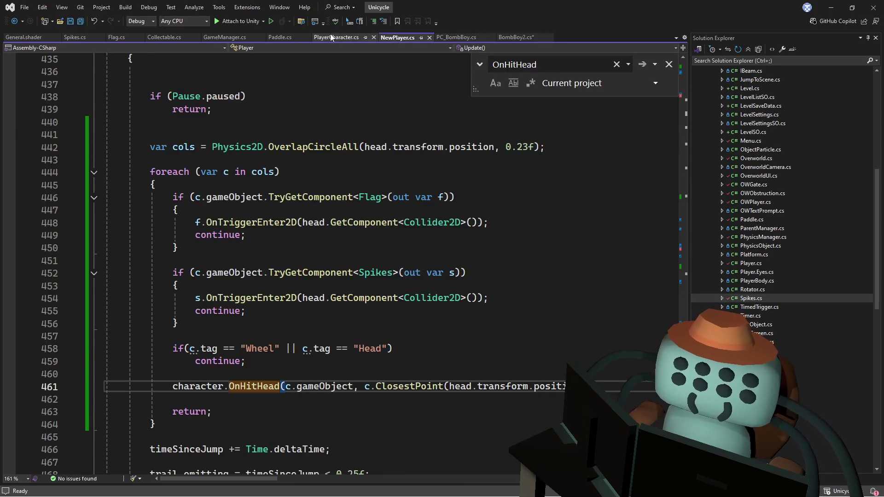
click(330, 37)
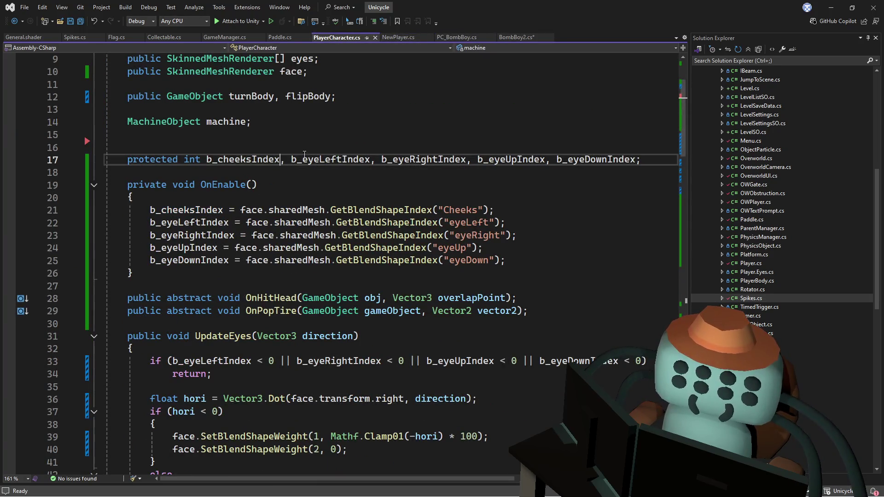
text(, )
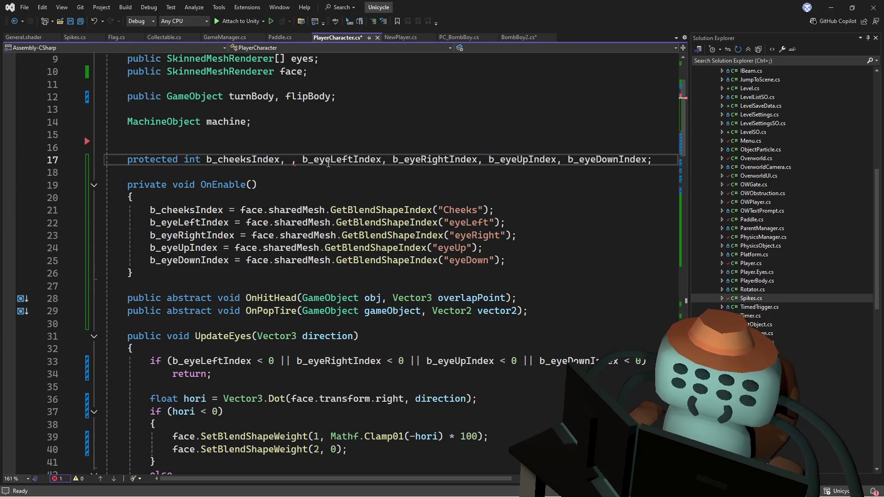
text(b_look)
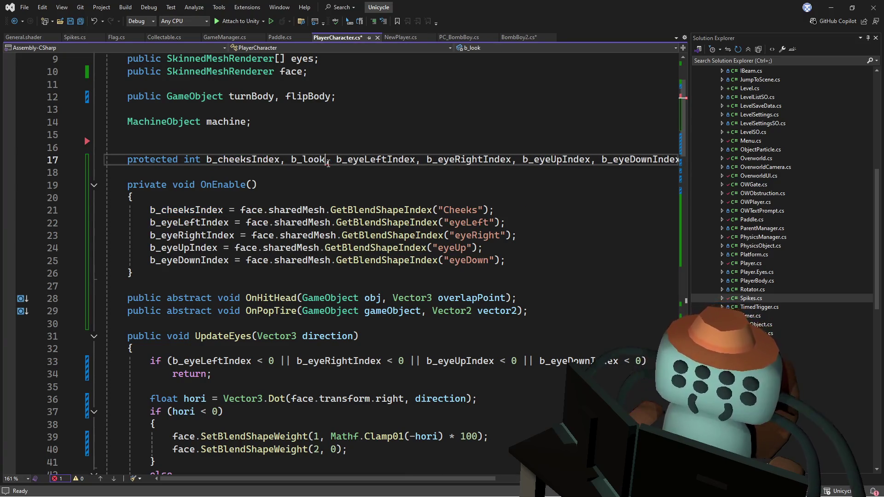
- Duplicate the eyeDown lookup as b_look, looking up the 'flipFace' blend shape, and save
click(518, 261)
key(ctrl+d)
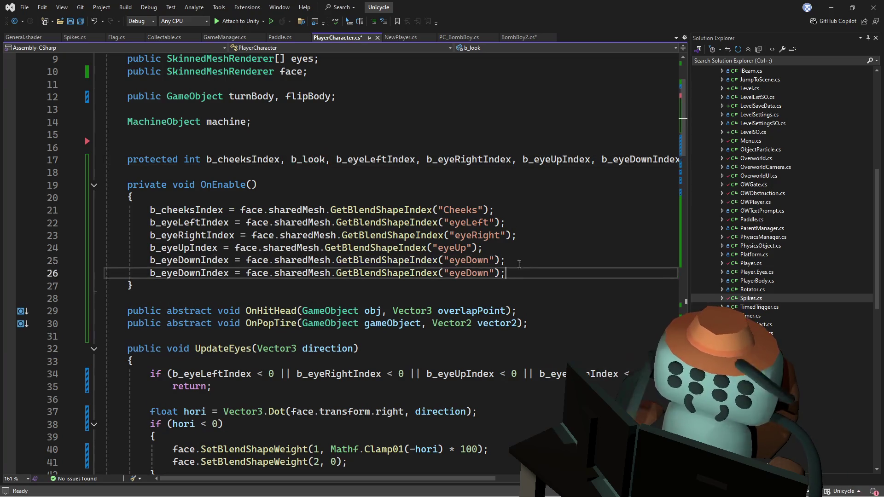
double_click(183, 273)
text(b_look)
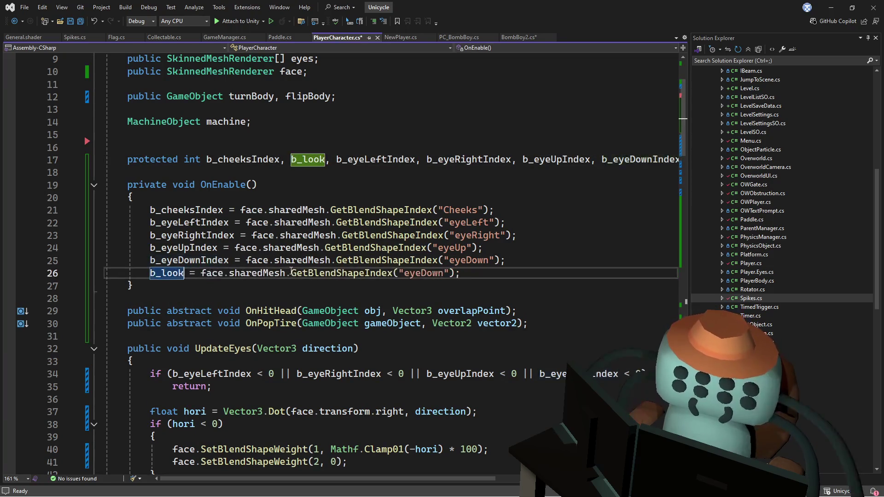
key(ctrl+s)
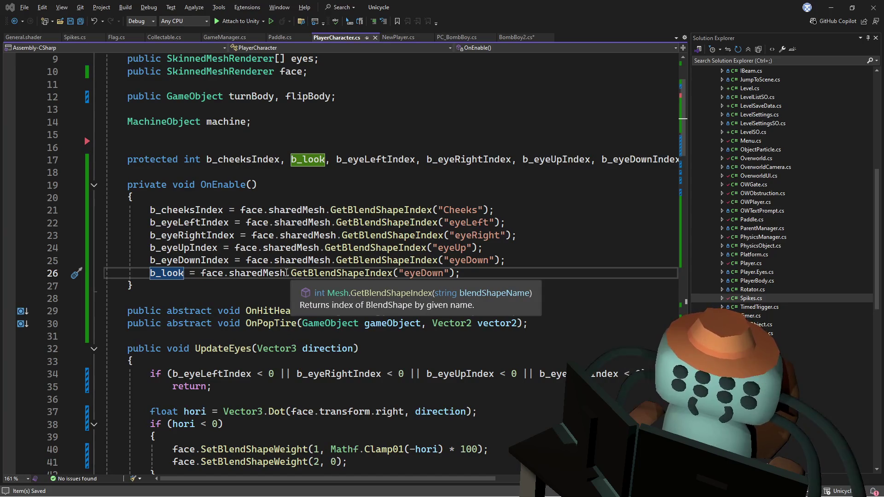
key(alt+Tab)
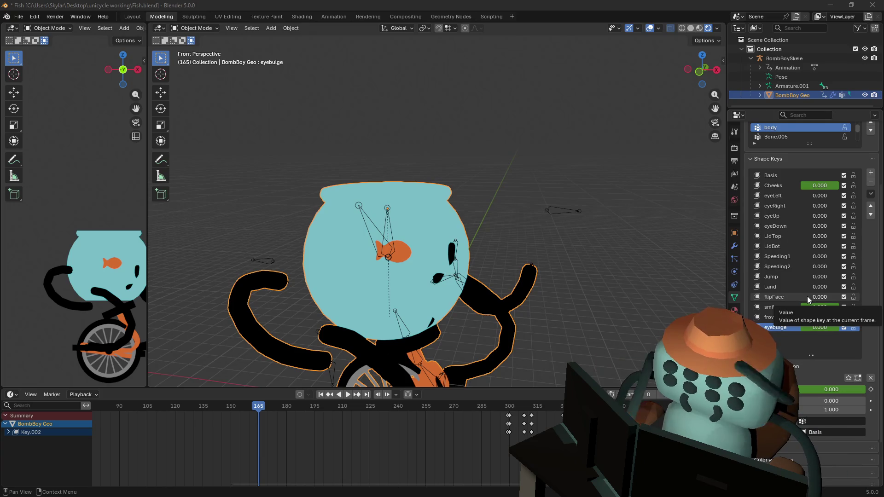
key(alt+Tab)
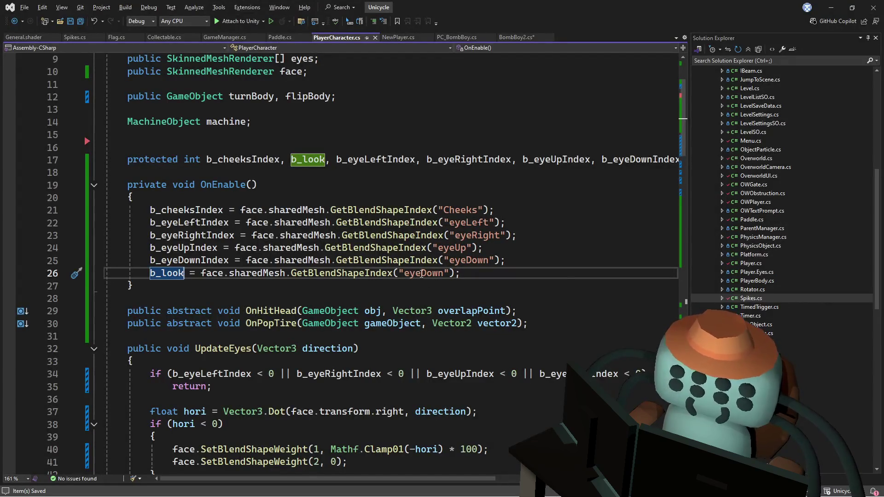
double_click(422, 273)
text(flip)
text(Face)
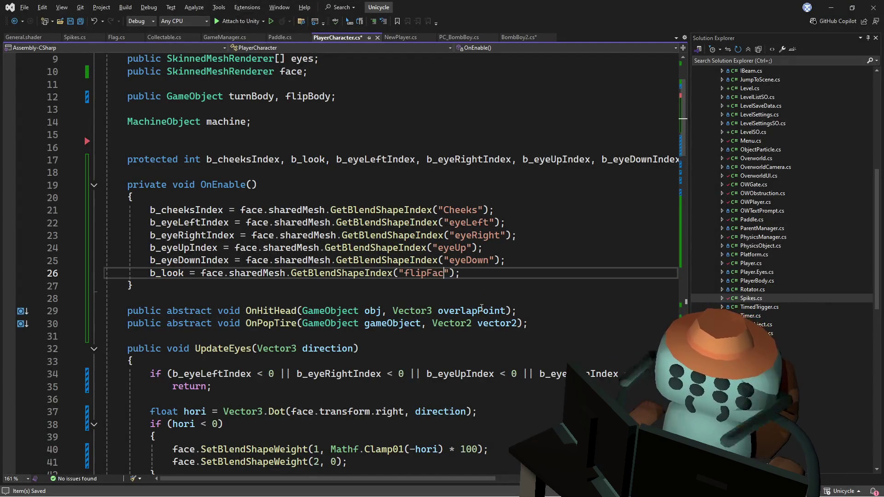
key(ctrl+s)
- Return to the earlier code location in BombBoy2.cs
click(167, 273)
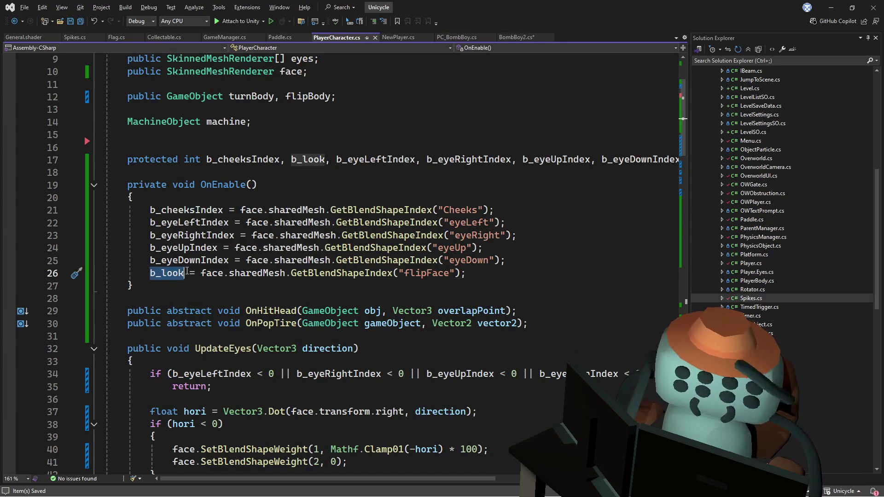
key(ctrl+f)
key(Return)
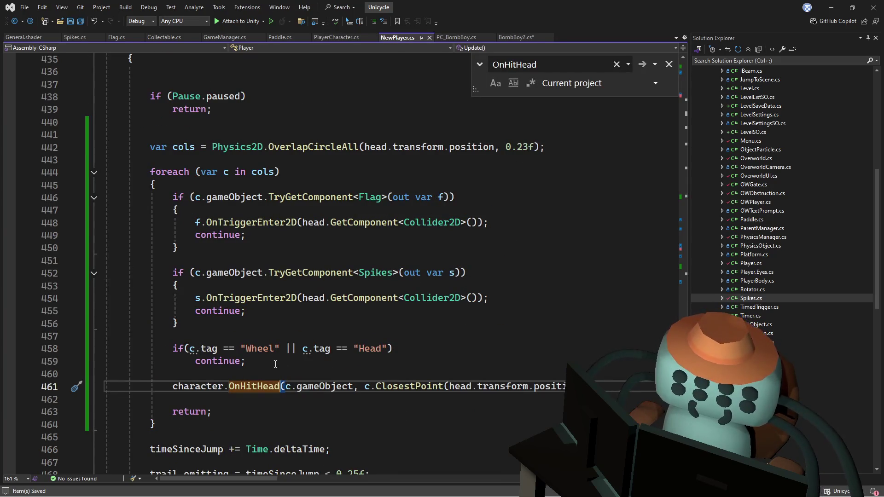
key(ctrl+Tab)
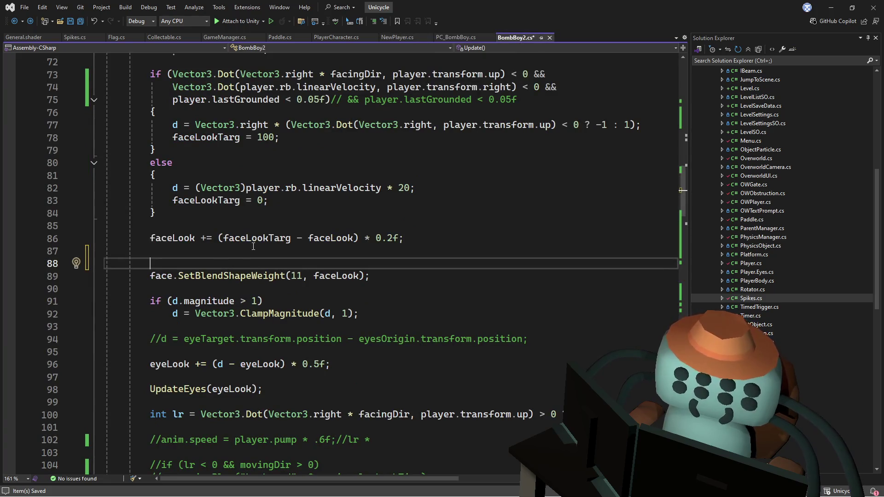
- Guard SetBlendShapeWeight(11, faceLook) with if (b_look >= 0) and save
text(if(b_look)
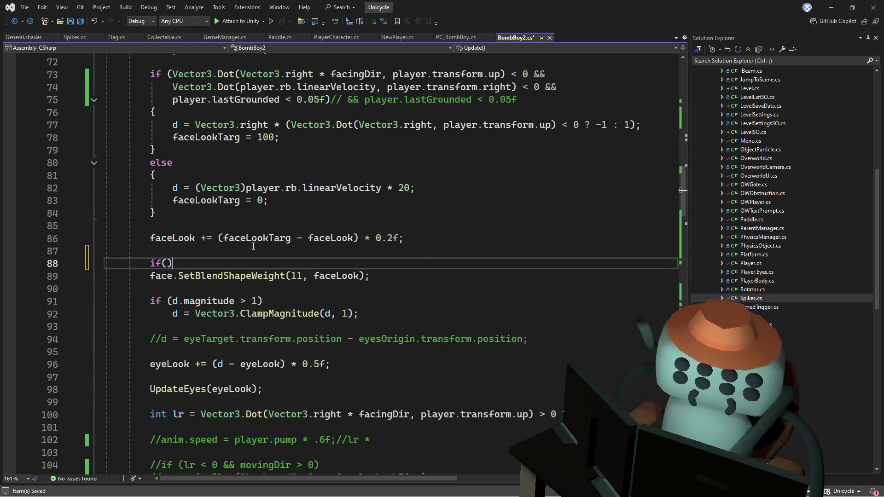
text( > 0)
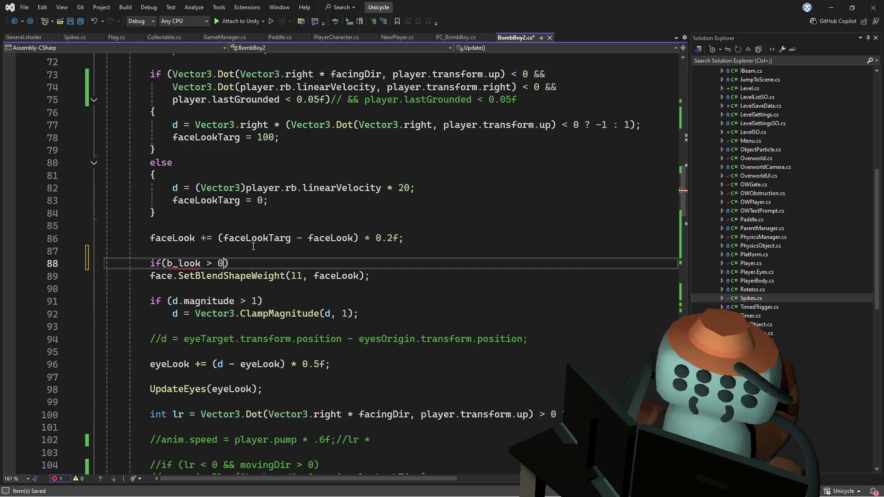
key(BackSpace)
key(BackSpace)
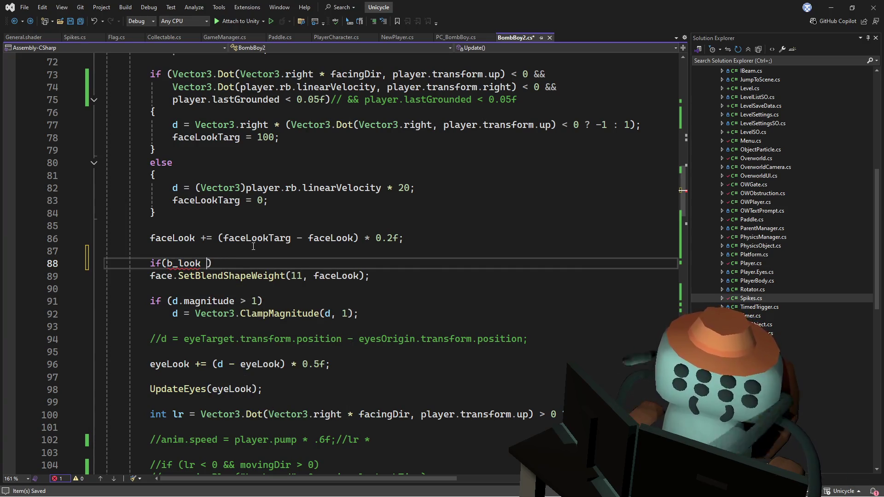
text(>=0)
key(ctrl+s)
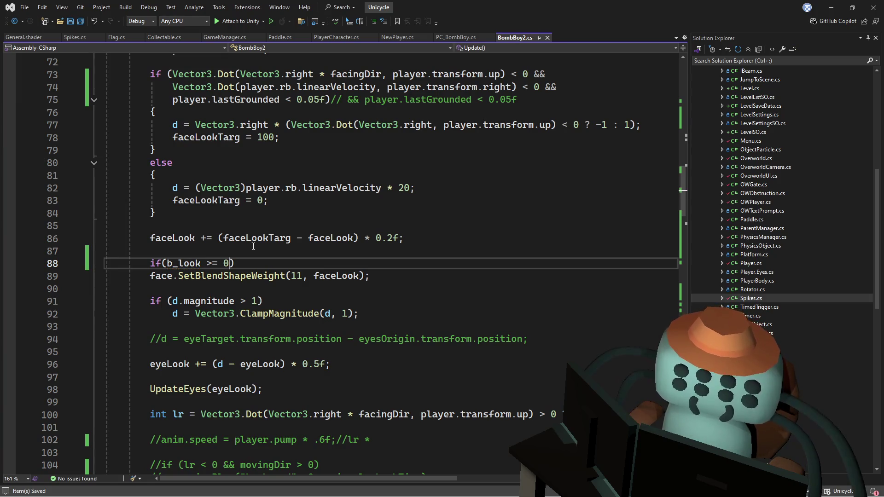
click(392, 275)
key(BackSpace)
text(;)
key(ctrl+s)
- Delete the commented eyeTarget line and the commented-out animation lines
click(430, 339)
key(ctrl+x)
key(ctrl+x)
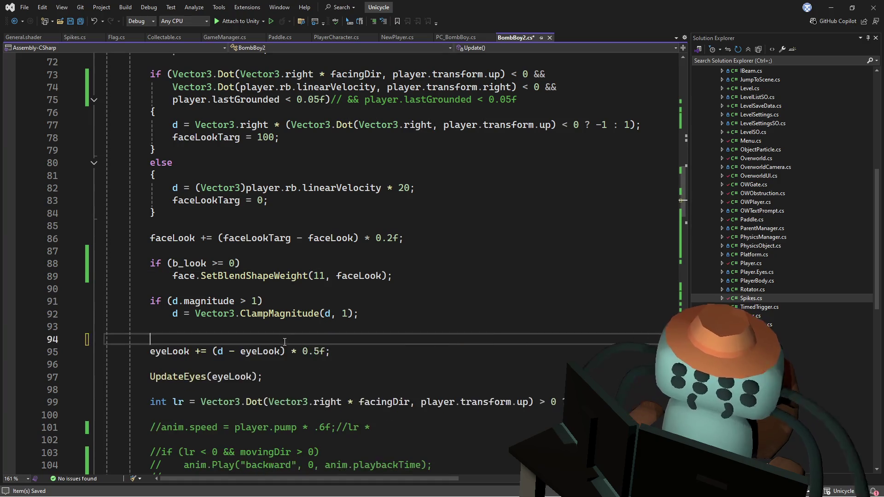
scroll(281, 415, up, 1)
scroll(281, 416, down, 3)
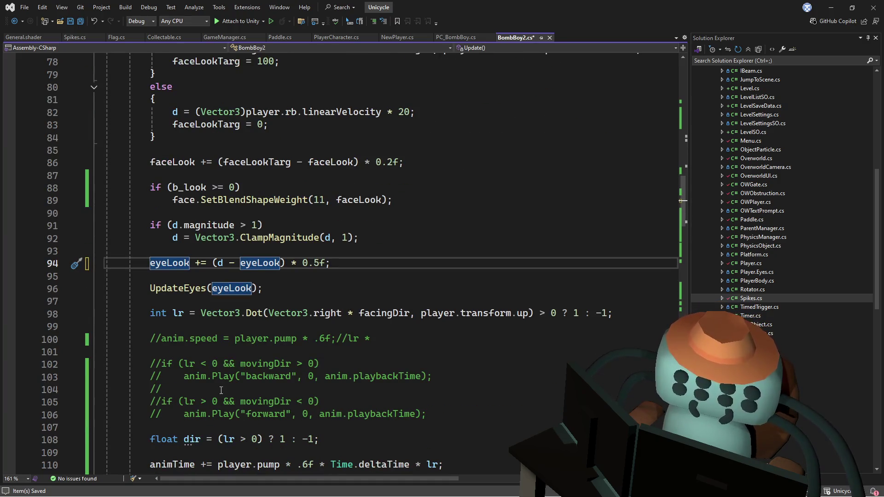
mouse_move(430, 411)
mouse_down()
mouse_move(138, 364)
mouse_move(133, 328)
mouse_up()
key(Delete)
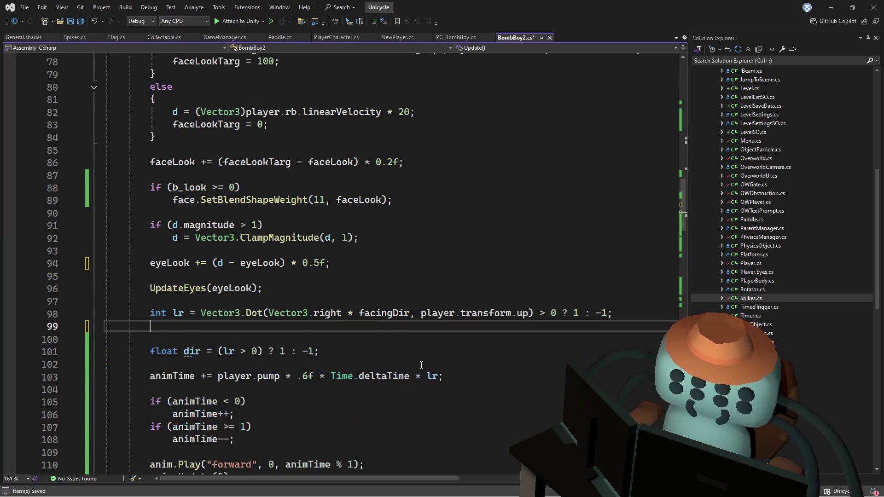
scroll(376, 336, down, 3)
key(Delete)
key(ctrl+s)
- Remove the extra blank lines after groundInertiaAmt, save BombBoy2.cs, and return to Unity
scroll(376, 336, down, 2)
click(269, 364)
key(BackSpace)
key(BackSpace)
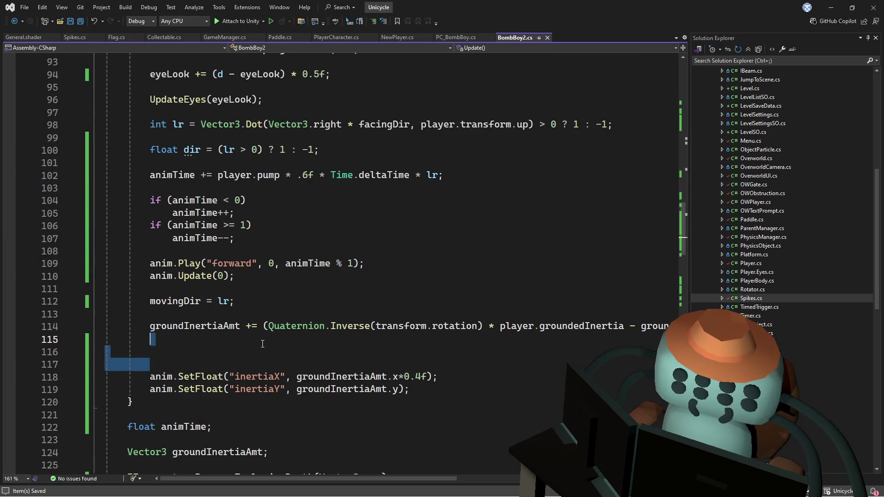
key(ctrl+s)
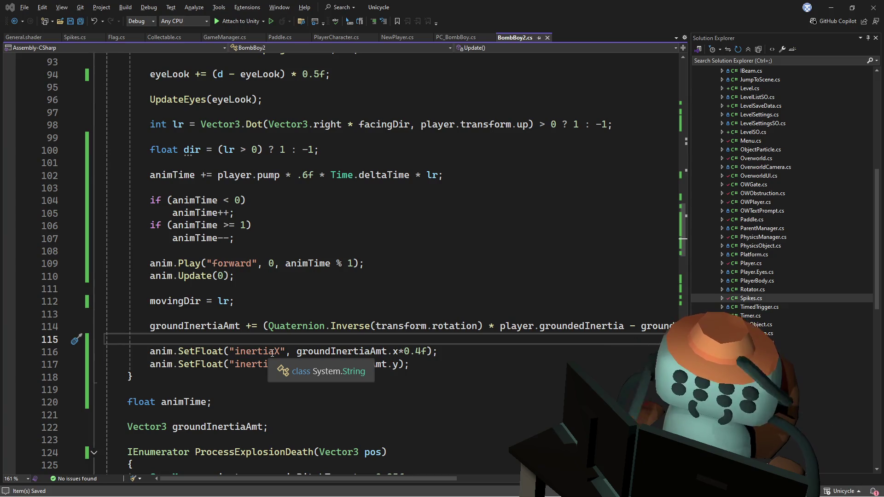
key(alt+Tab)
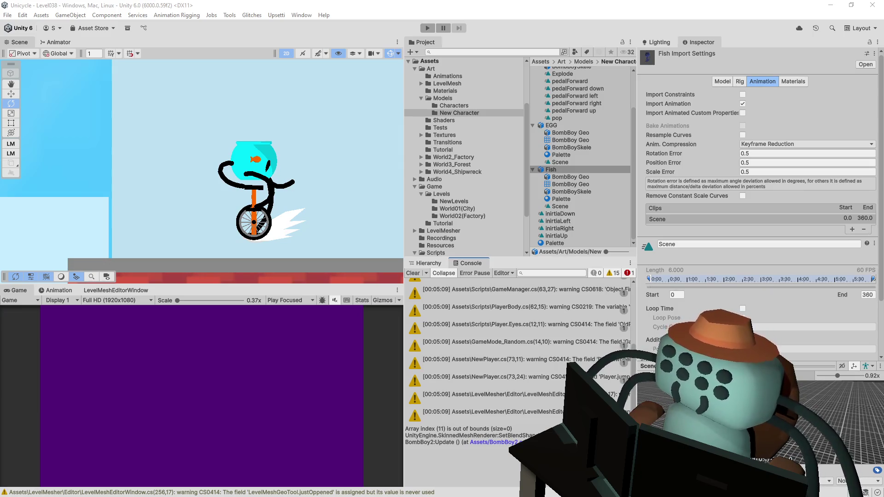
- Play-test the level and open the out-of-bounds error's code line from the Console
click(427, 28)
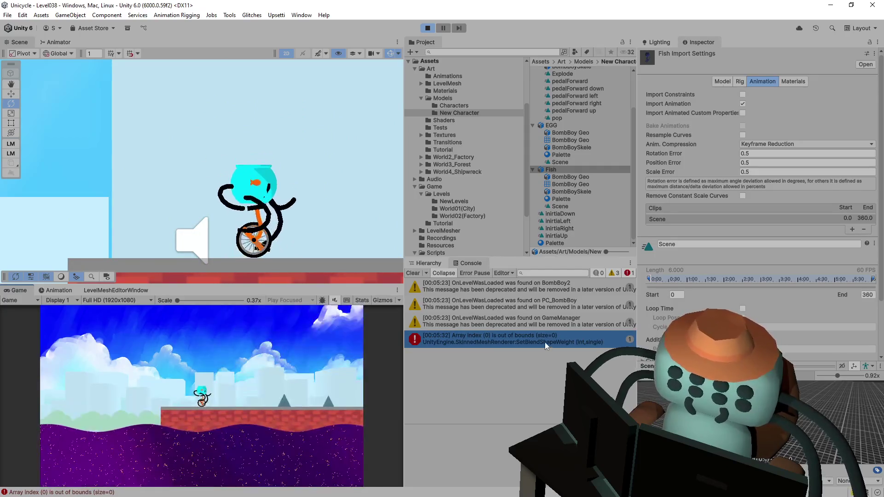
click(544, 338)
double_click(510, 338)
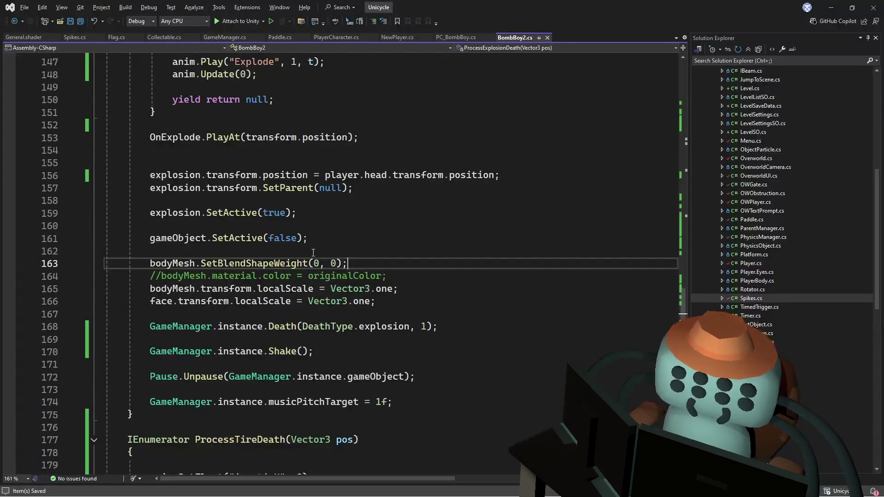
- Delete the bodyMesh.SetBlendShapeWeight(0, 0) reset and commented colour line, then save
click(349, 263)
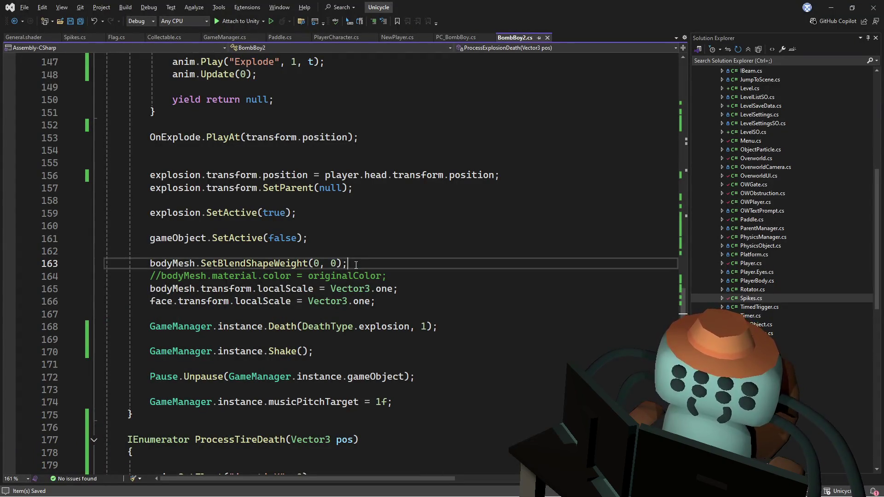
key(ctrl+x)
key(ctrl+x)
key(ctrl+s)
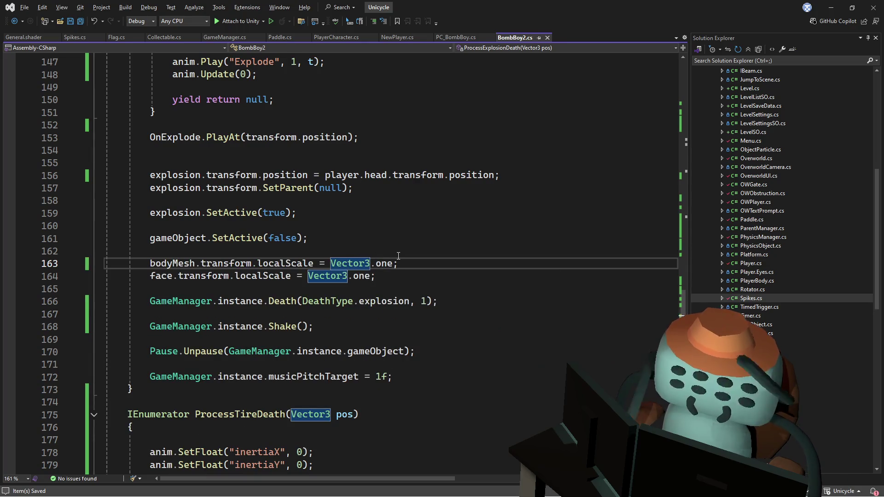
key(alt+Tab)
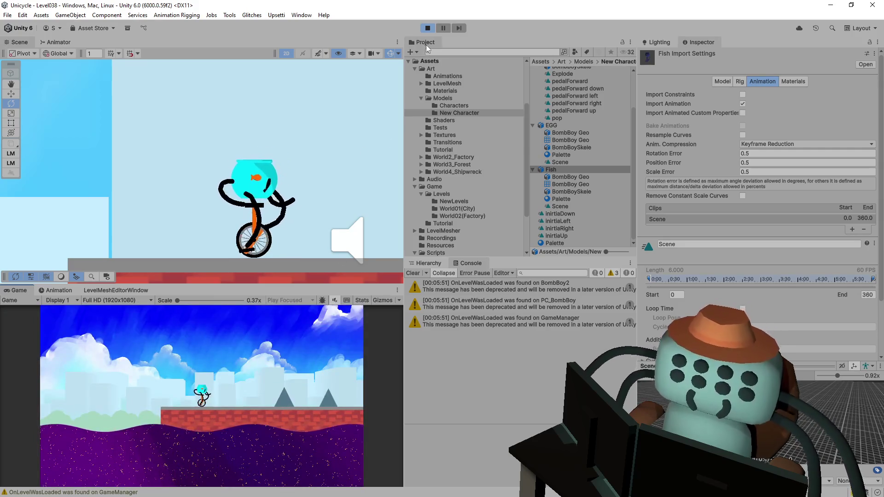
- Stop play mode once the Console shows only OnLevelWasLoaded warnings
click(428, 28)
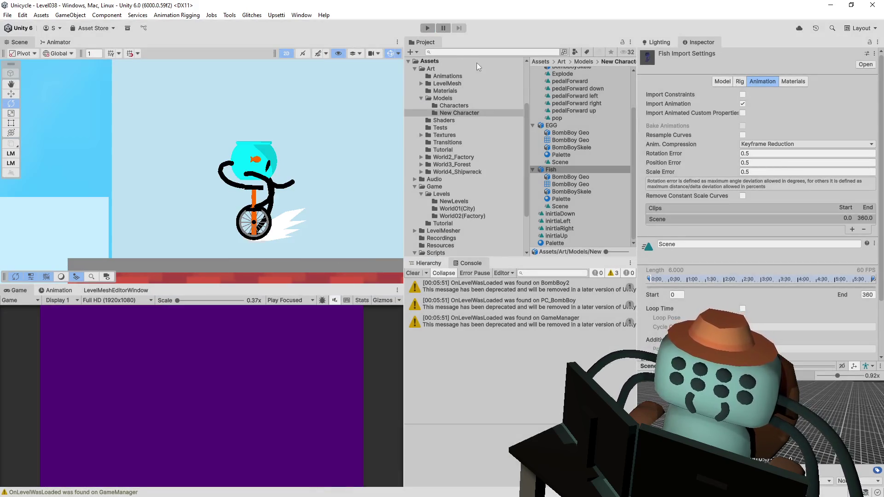
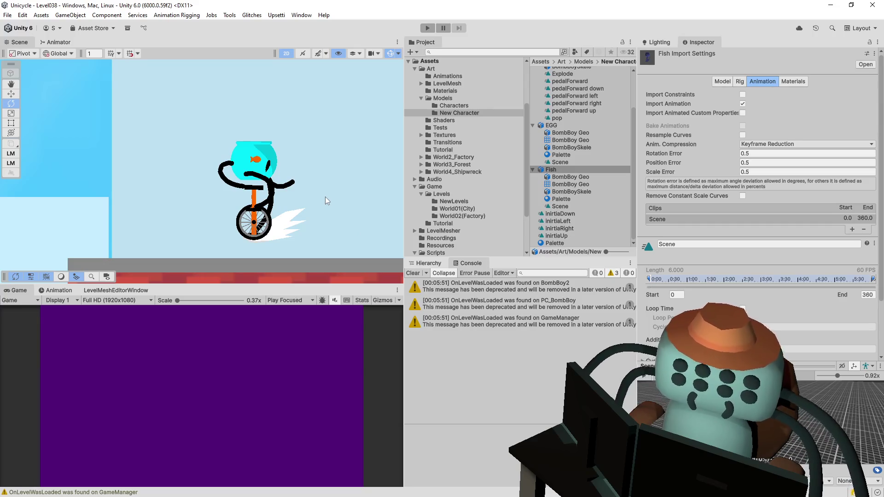
- Recentre the Scene view on the unicycle rider, show the Hierarchy, then focus BombBoy2.cs in Visual Studio
scroll(325, 197, down, 2)
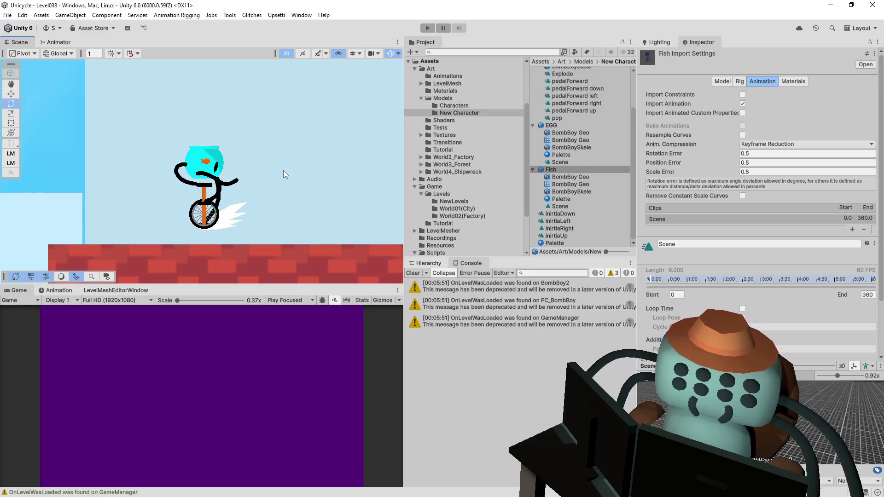
drag(283, 171, 304, 176)
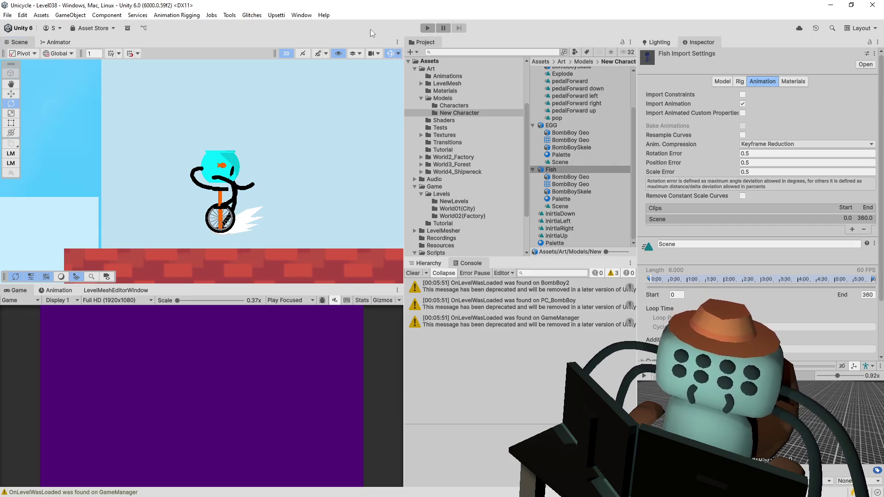
click(433, 263)
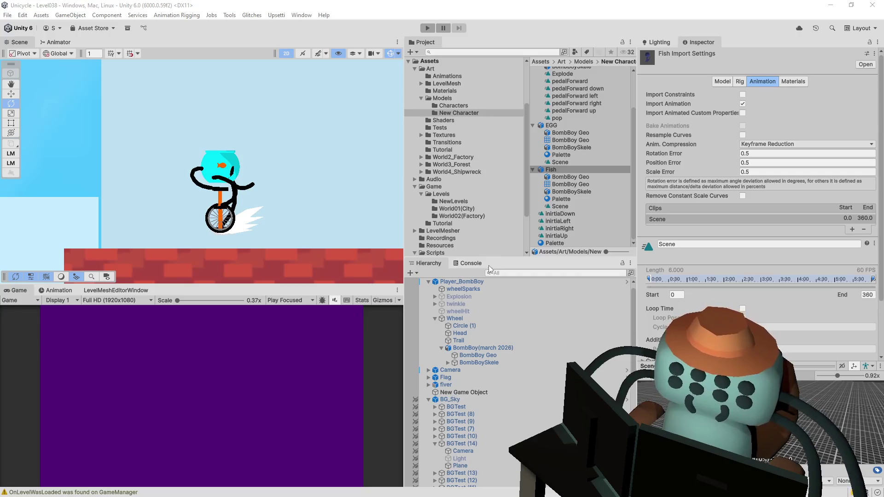
key(alt+Tab)
click(430, 275)
- Search the current project for 'pause'
key(ctrl+f)
text(pause)
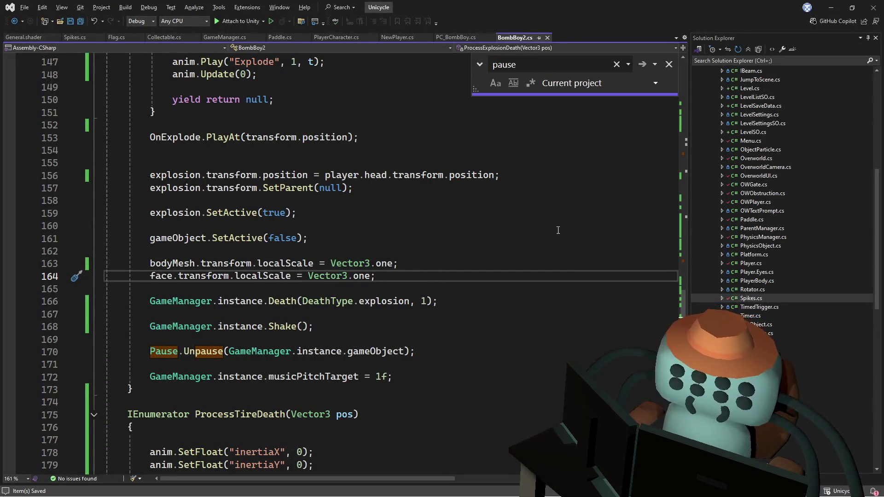
- Step through the 'pause' matches in the current script to the end of the file
click(642, 64)
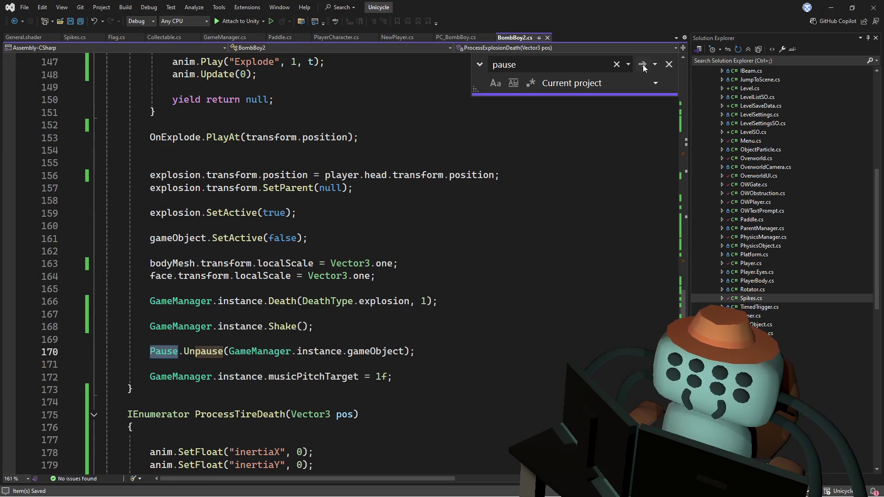
click(643, 65)
click(643, 66)
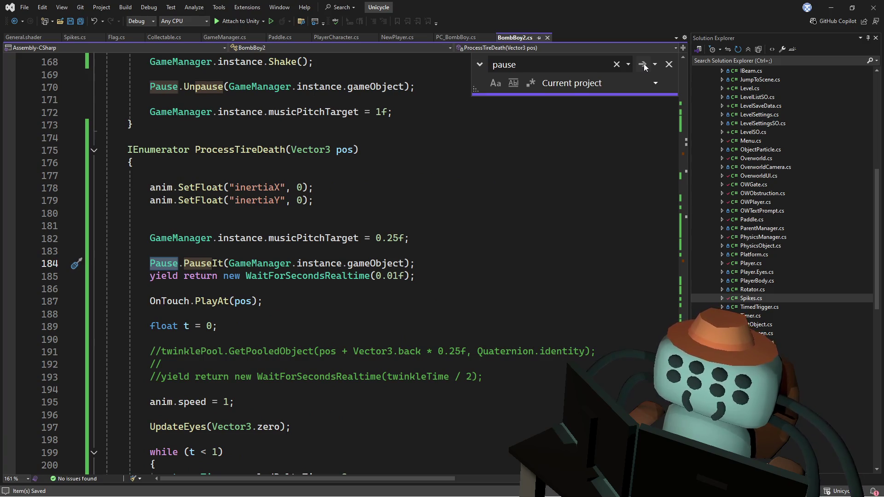
click(643, 66)
click(643, 66)
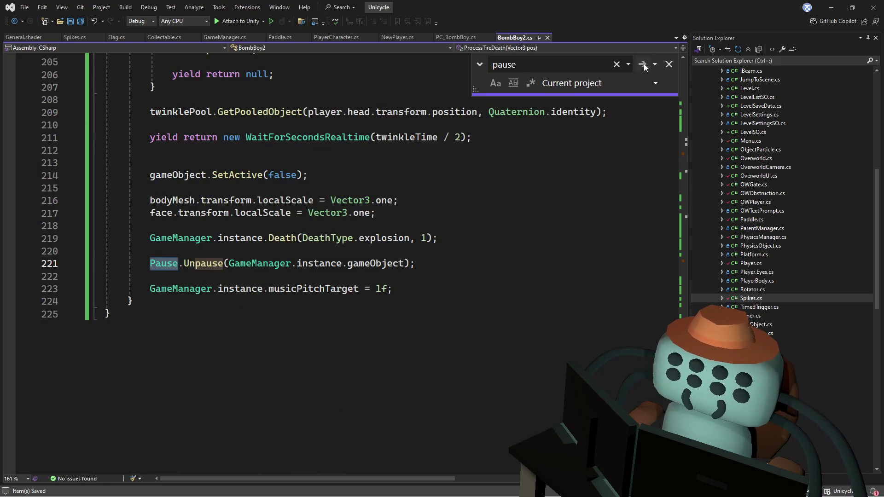
click(644, 65)
click(644, 65)
click(643, 65)
- Continue through other scripts' matches, past PC_BombBoy.cs line 58, to onPause in Pause.cs
click(644, 64)
click(644, 63)
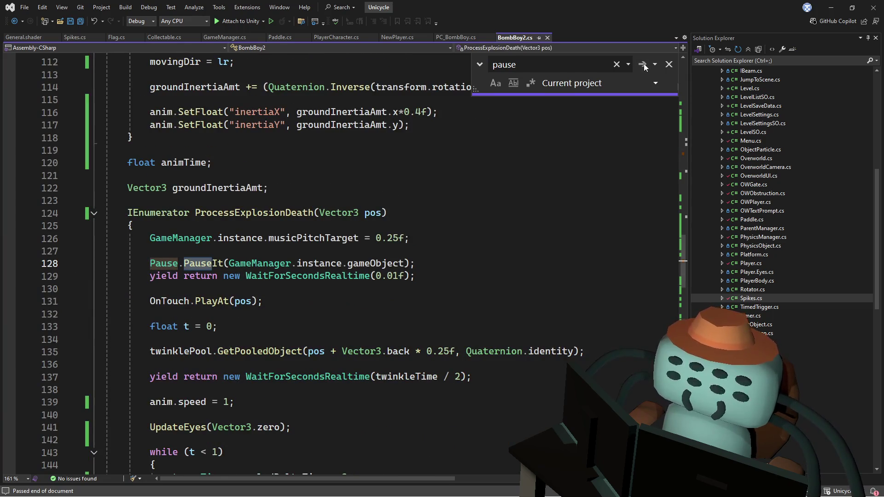
click(644, 64)
click(643, 64)
click(643, 63)
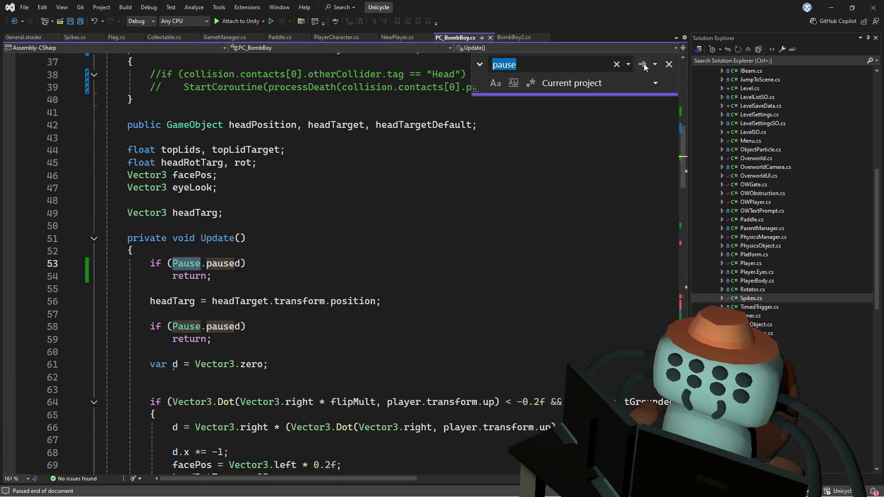
click(644, 64)
click(644, 65)
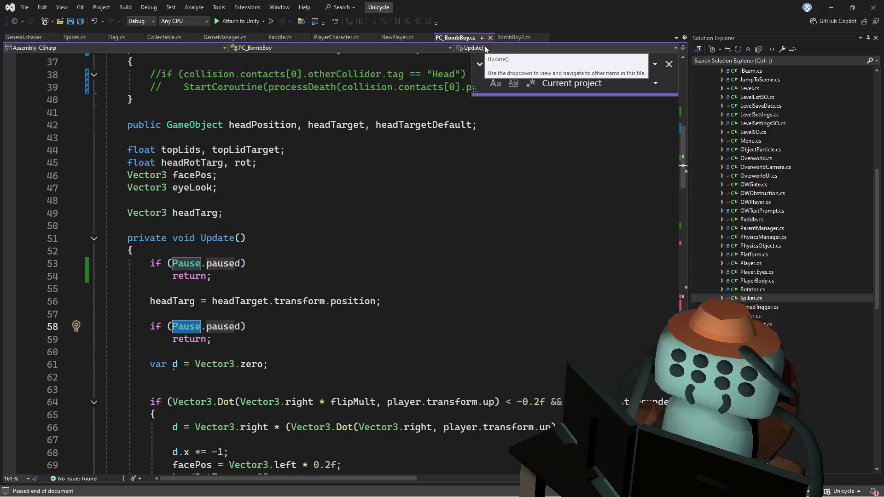
text(onpause)
click(640, 68)
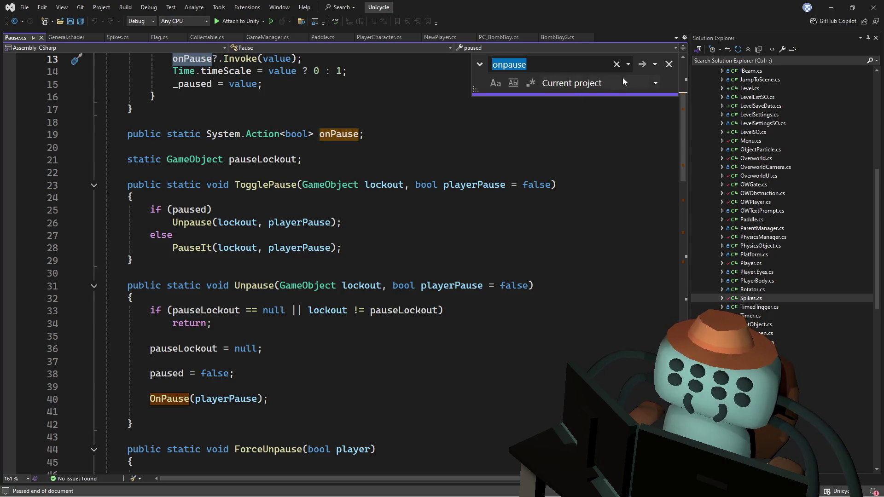
- Step through the OnPause calls to the OnPause method declaration in Pause.cs
click(645, 66)
click(645, 65)
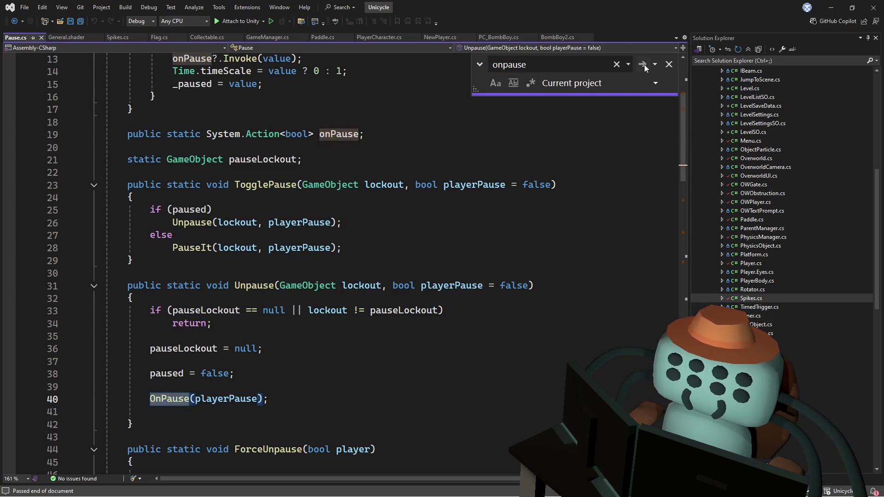
click(644, 65)
click(644, 65)
click(644, 65)
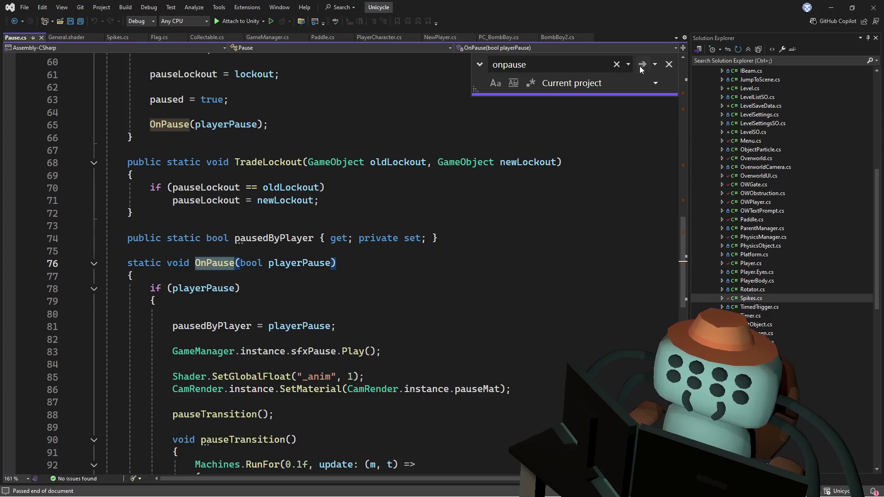
click(549, 67)
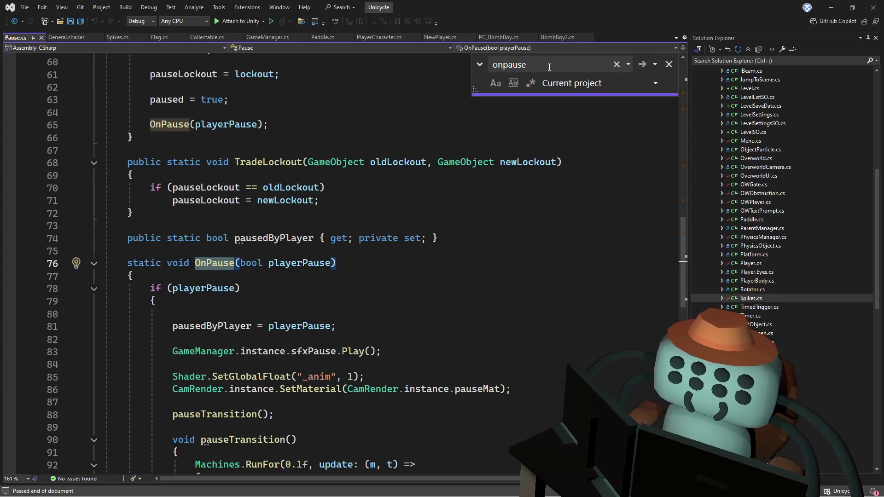
- Read through the OnPause method and go to the PauseMenu definition in Menu.cs
scroll(343, 275, down, 3)
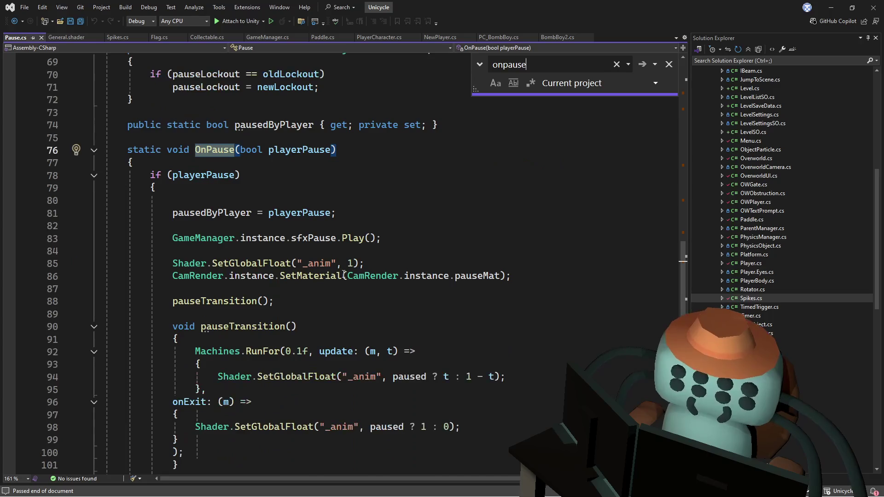
scroll(337, 269, down, 1)
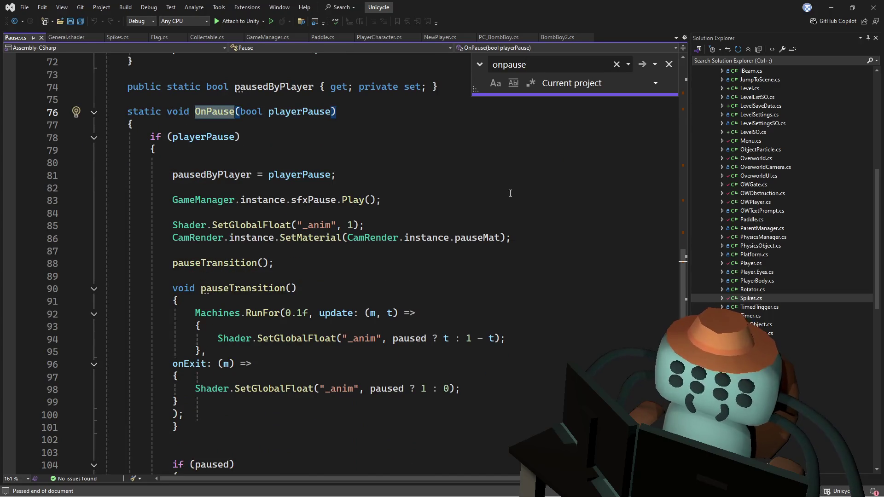
scroll(399, 199, down, 4)
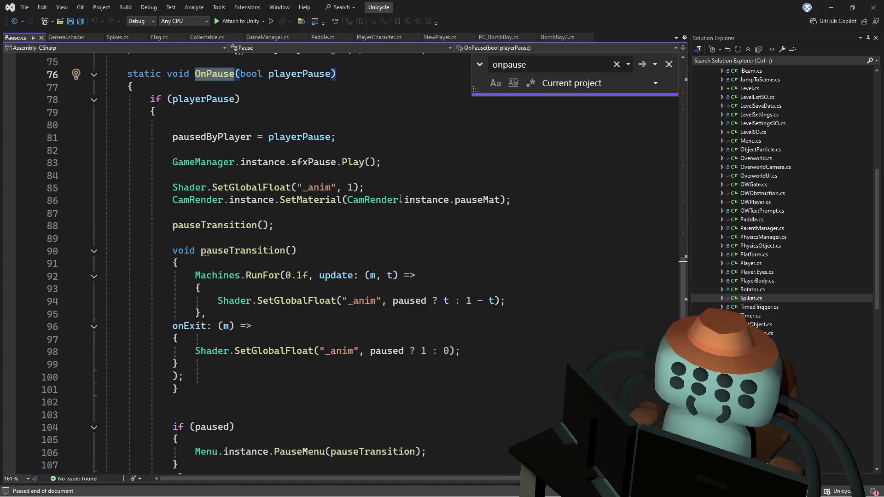
scroll(400, 199, down, 2)
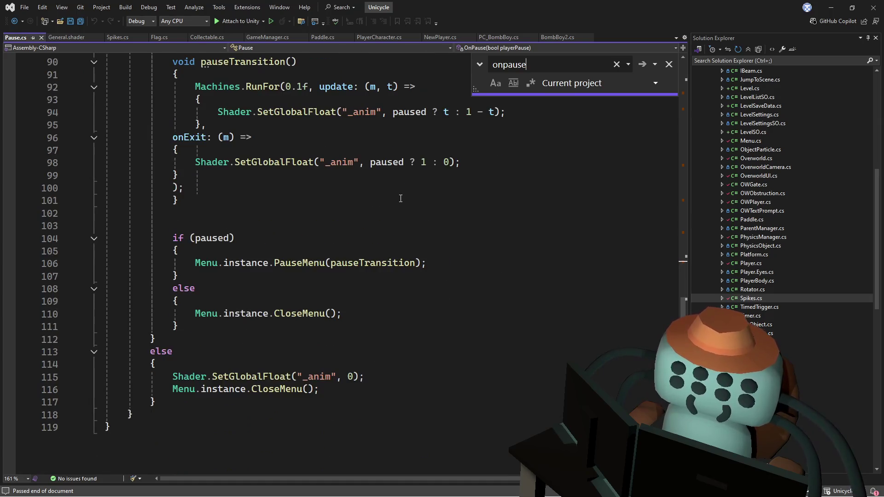
click(304, 226)
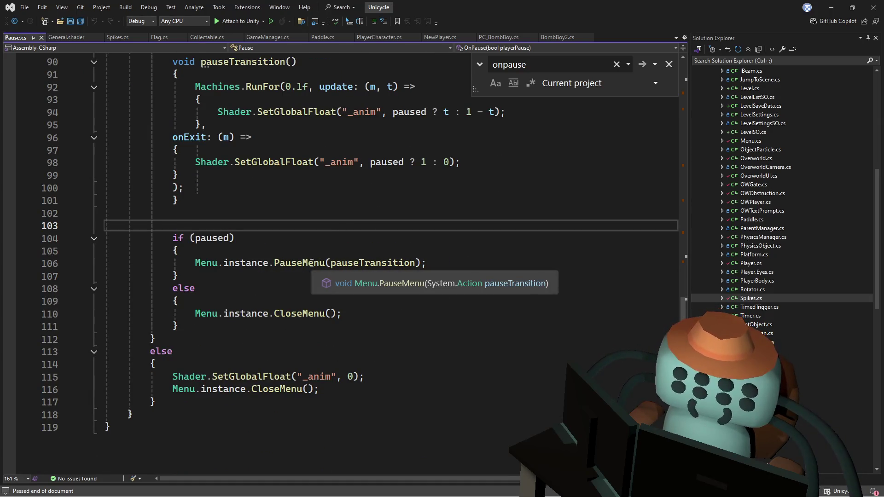
ctrl+click(297, 262)
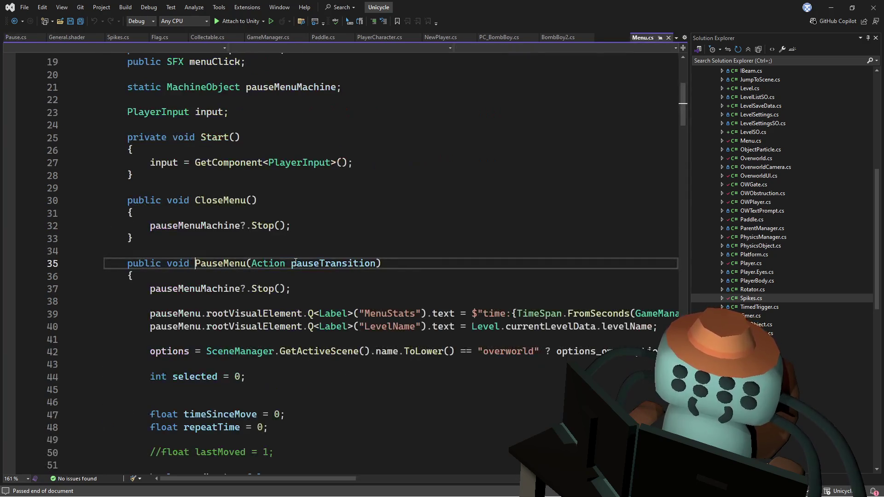
- Read through lines 48–52 of PauseMenu and select Machines on line 54
scroll(436, 227, down, 3)
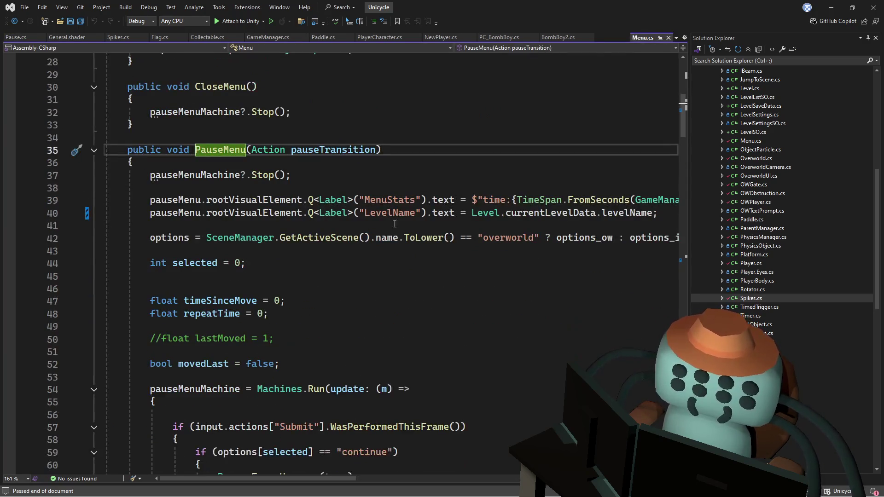
click(369, 309)
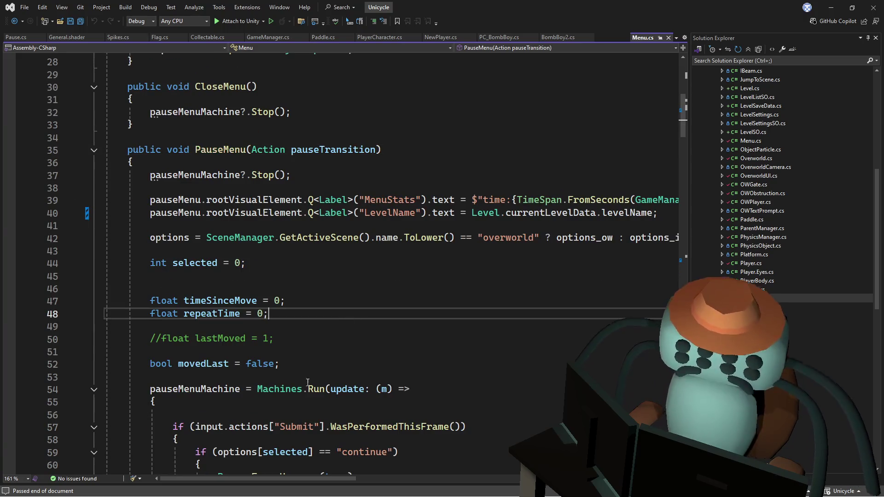
drag(684, 115, 684, 129)
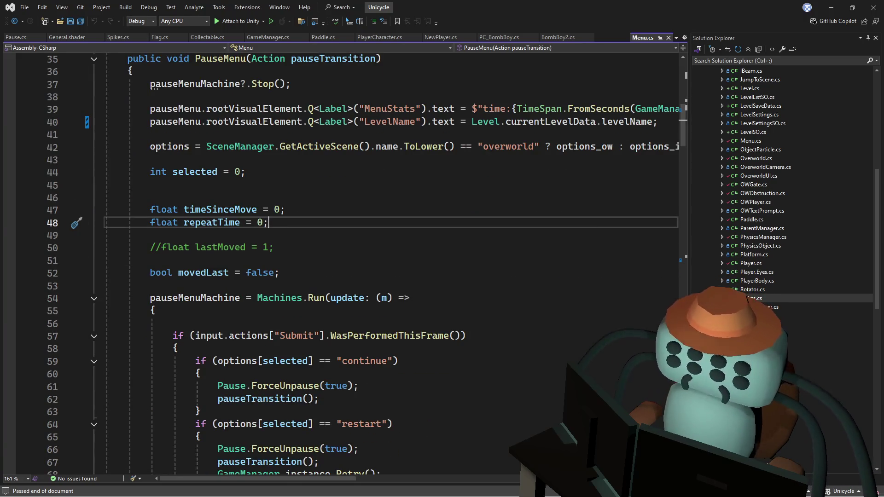
click(376, 272)
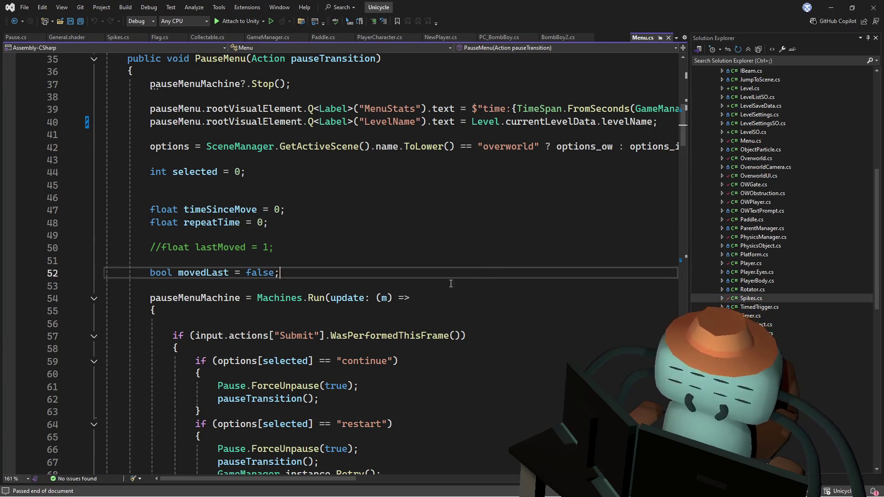
scroll(376, 273, down, 2)
click(376, 174)
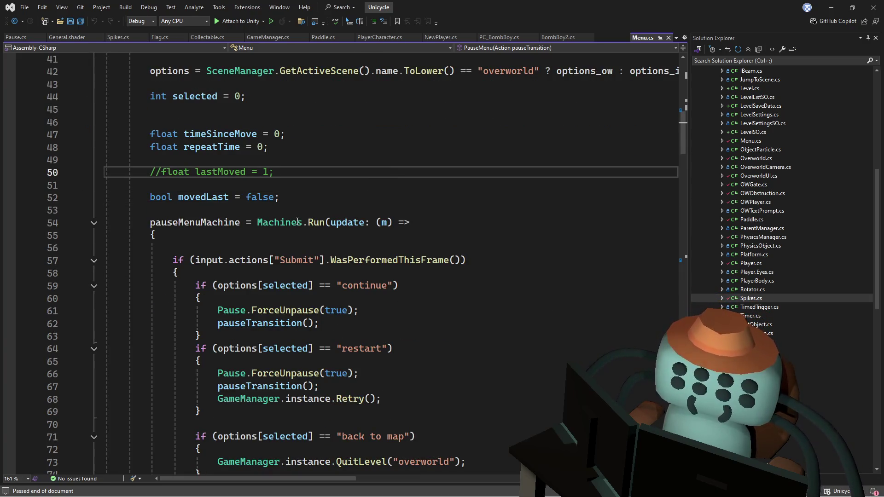
double_click(279, 222)
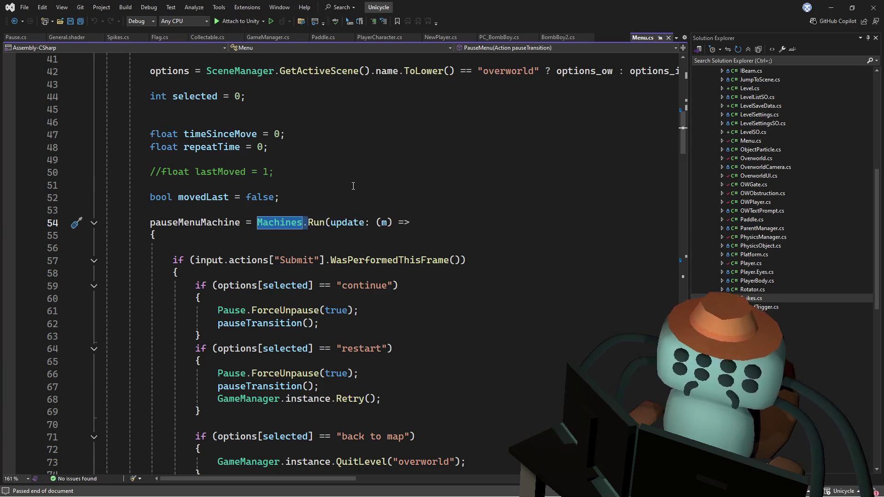
- Scroll further through PauseMenu, clear the selection, and go to the Machines.Run definition
scroll(353, 186, down, 5)
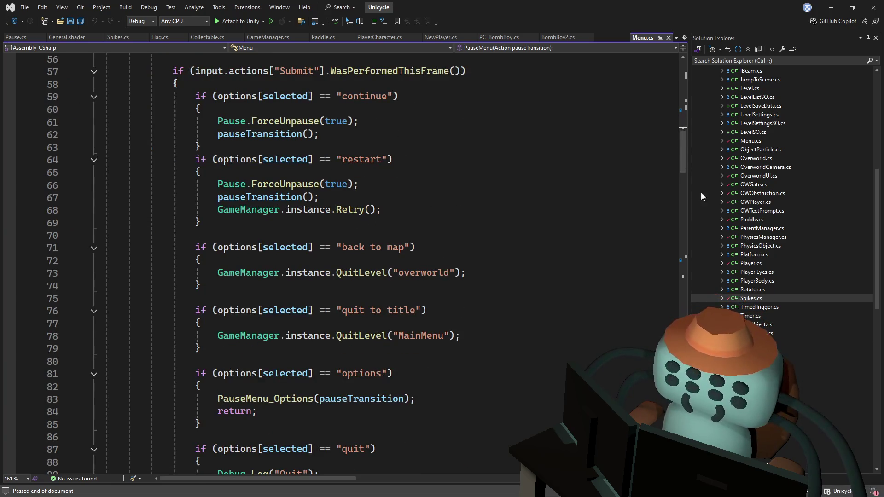
scroll(686, 163, down, 3)
drag(684, 170, 686, 142)
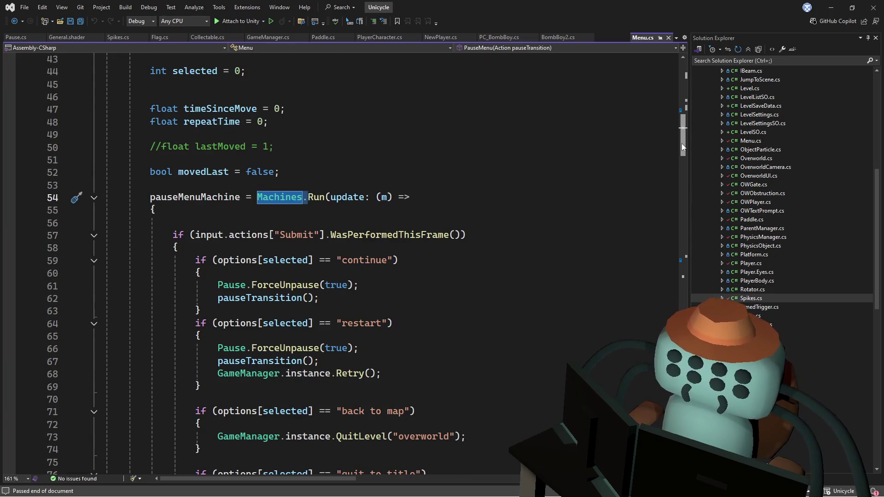
drag(681, 146, 680, 147)
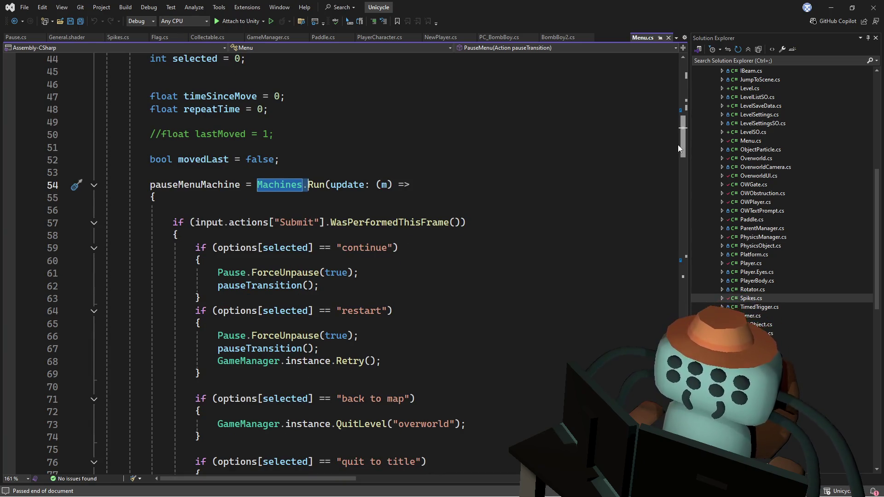
mouse_move(678, 144)
mouse_down()
mouse_move(668, 178)
mouse_move(673, 123)
mouse_up()
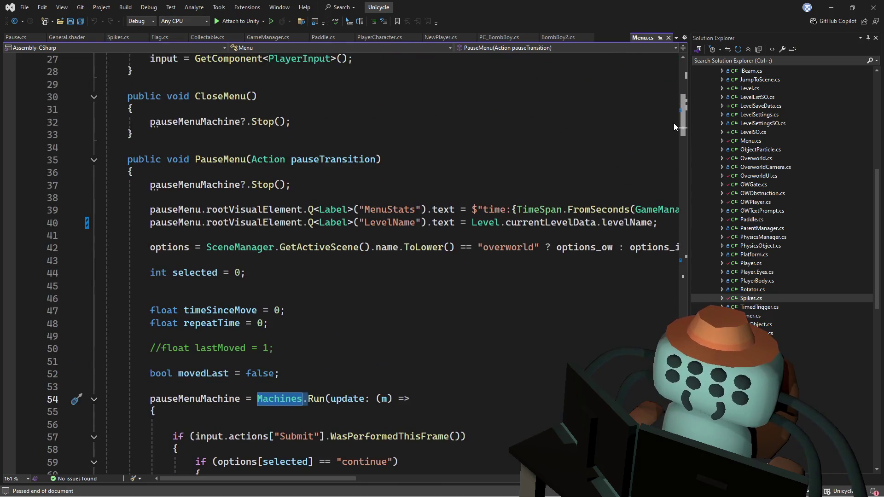
click(439, 146)
scroll(442, 198, down, 4)
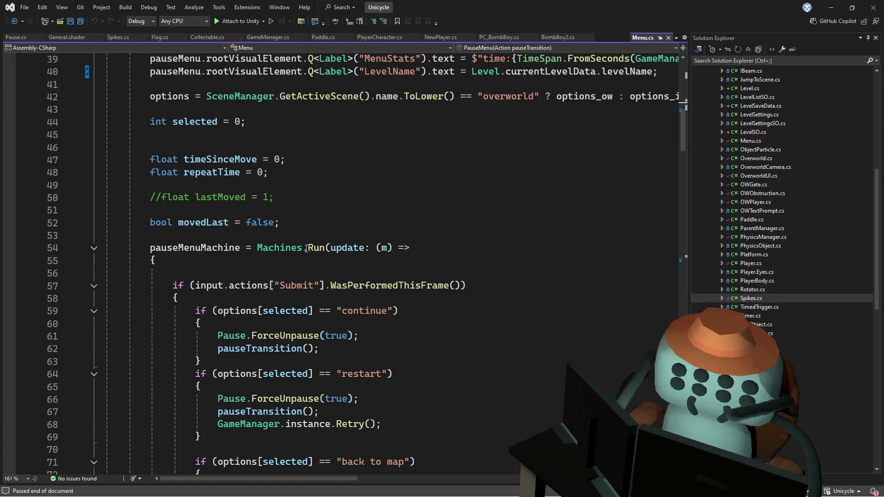
ctrl+click(322, 249)
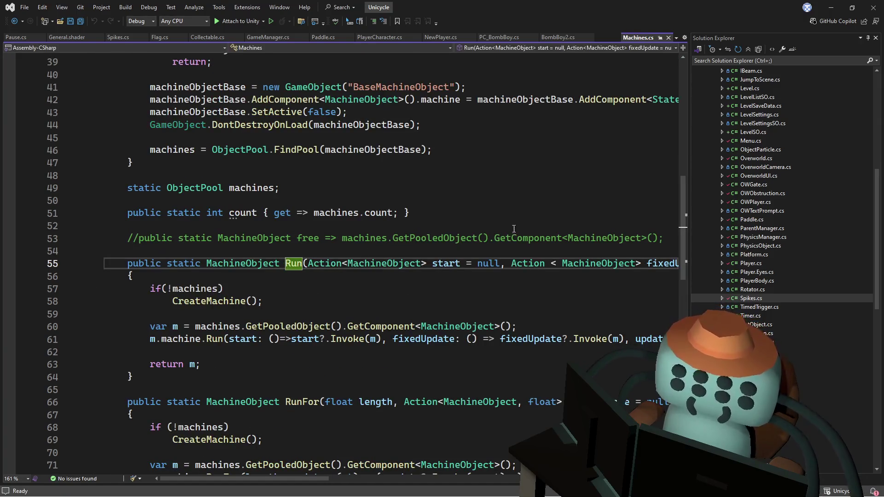
- Follow the machine call inside Machines.Run to its Run definition in StateMachine.cs
mouse_move(300, 480)
mouse_down()
mouse_move(484, 469)
mouse_move(279, 462)
mouse_up()
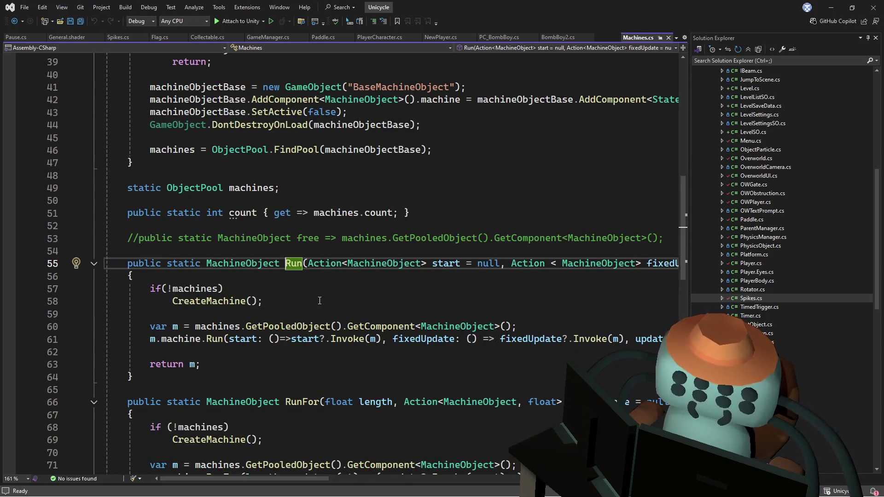
scroll(258, 414, down, 1)
ctrl+click(198, 299)
key(ctrl+minus)
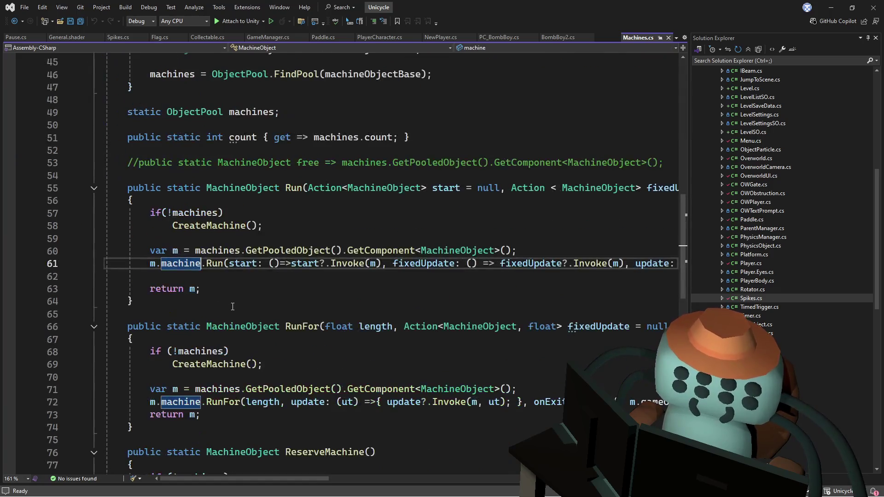
key(F12)
scroll(299, 335, down, 8)
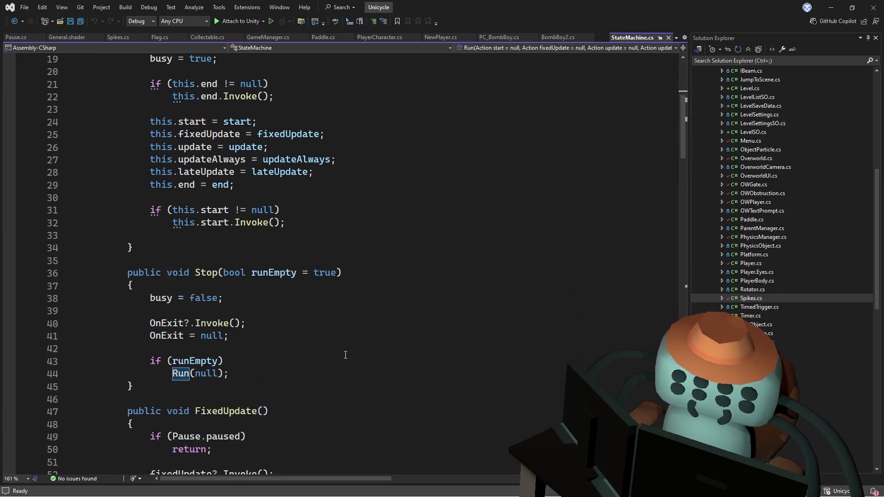
scroll(399, 329, down, 3)
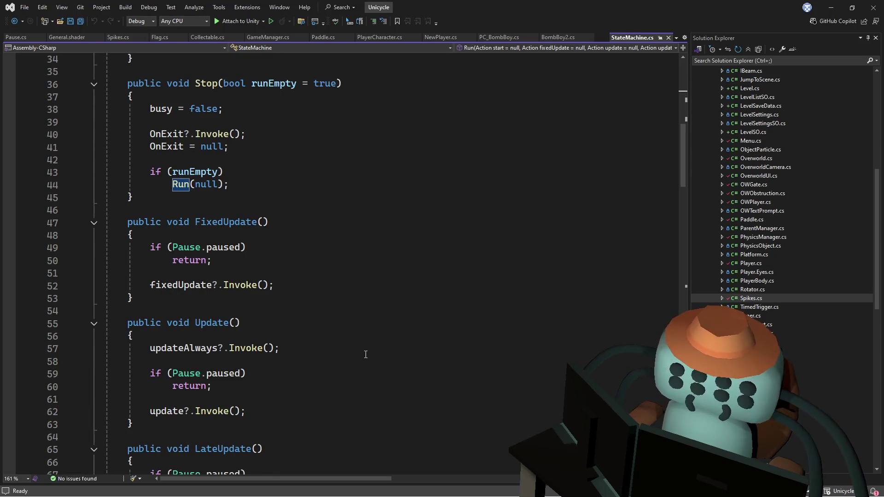
- Comment out Update's Pause.paused early return on lines 59–60, save StateMachine.cs, and return to Unity
click(153, 373)
click(148, 383)
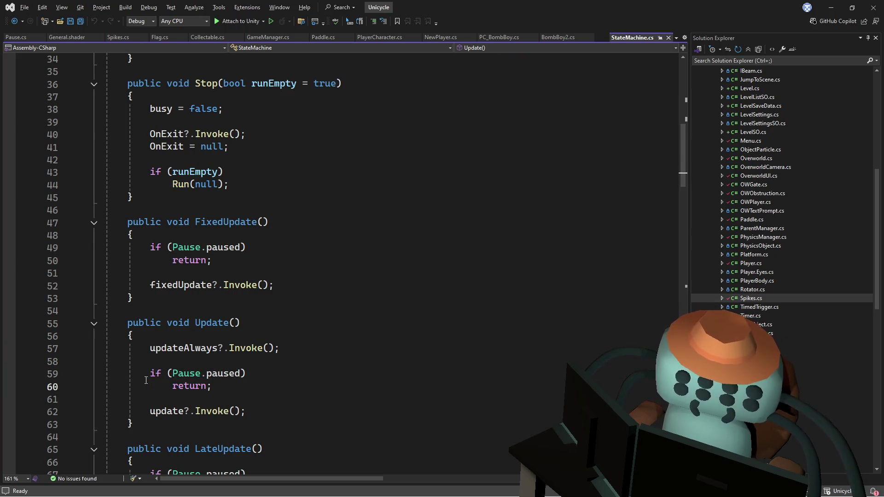
key(ctrl+k)
key(ctrl+c)
key(ctrl+s)
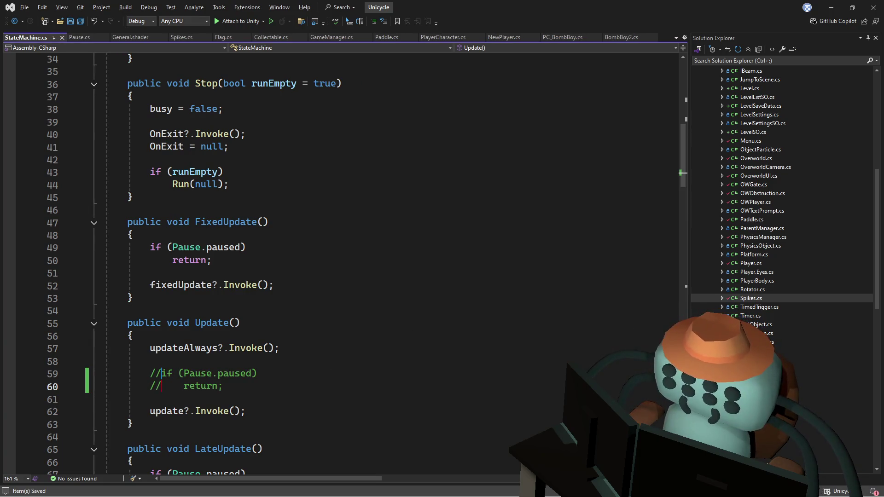
click(418, 224)
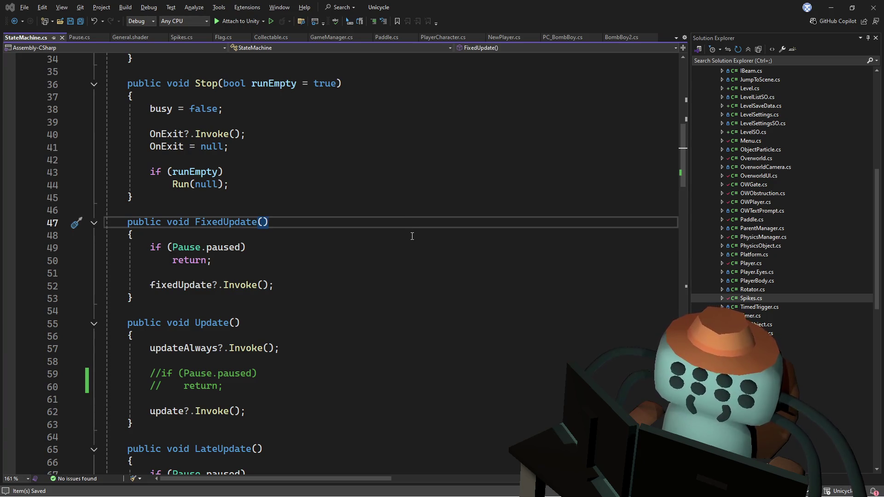
key(alt+Tab)
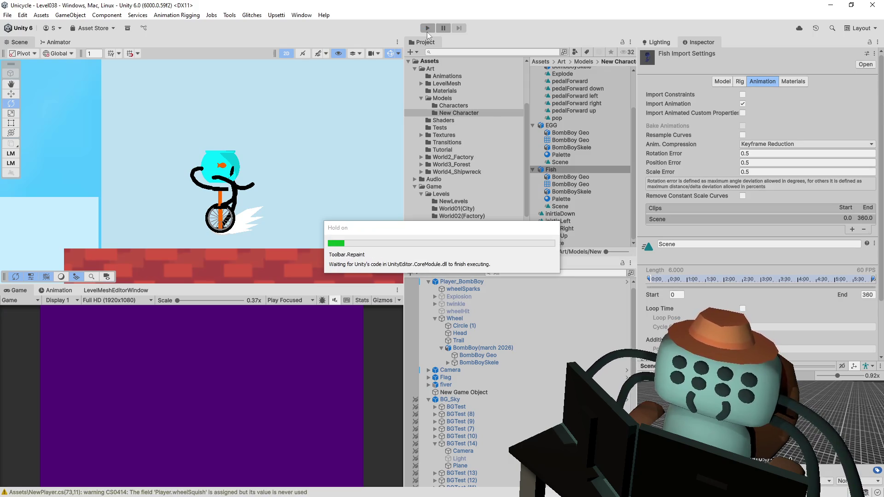
- Run the game with an enlarged Game view, then restore Update's paused check and save
click(427, 30)
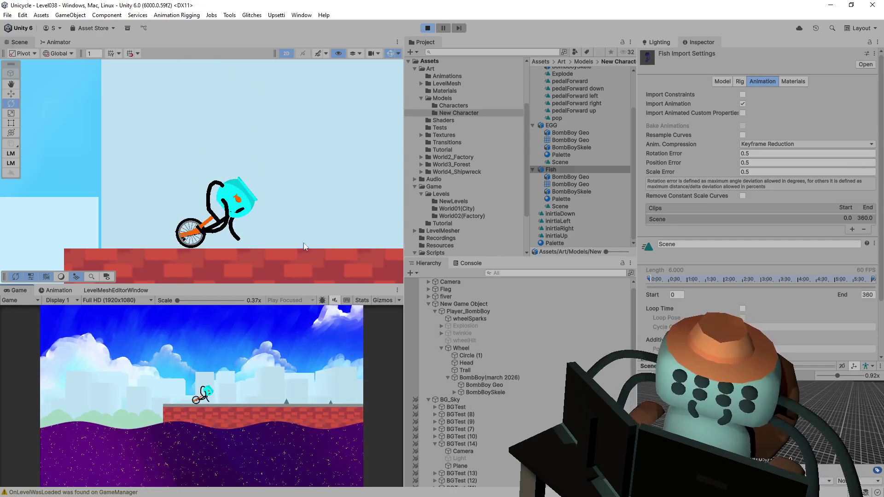
drag(300, 285, 299, 139)
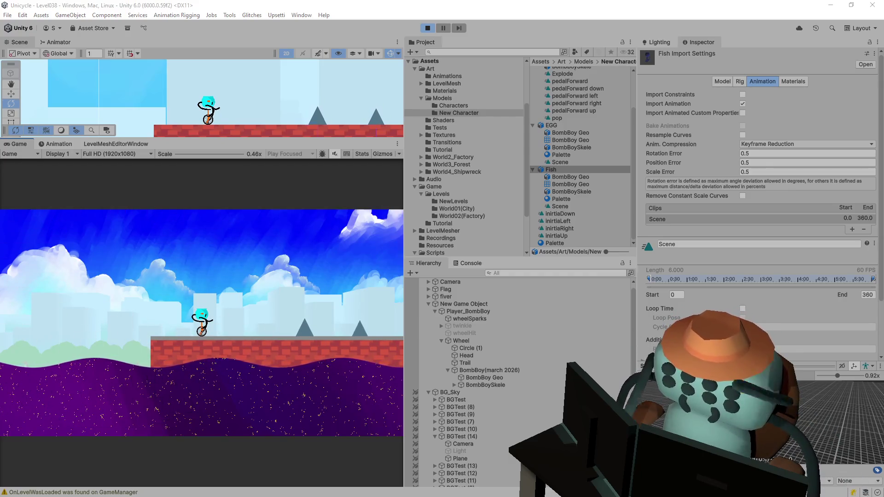
key(alt+Tab)
click(395, 277)
key(ctrl+z)
key(ctrl+s)
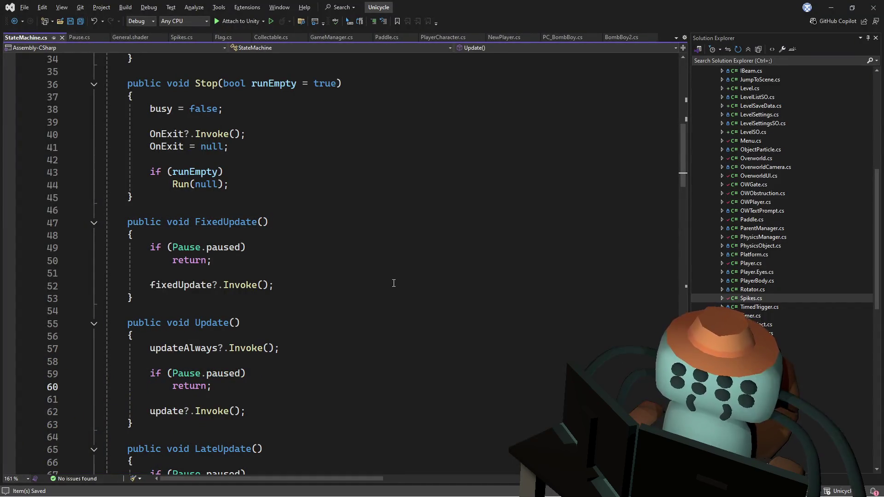
key(alt+Tab)
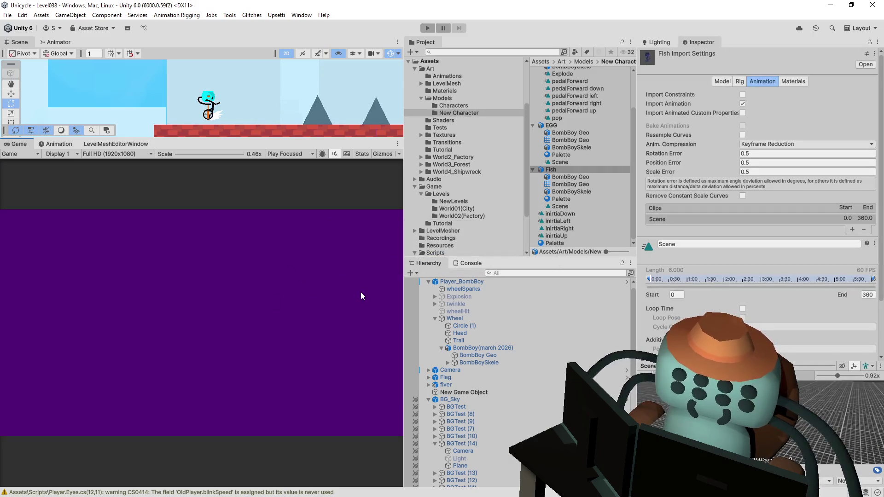
- Replay the level, press Escape twice to test the pause menu, then stop playing
click(427, 28)
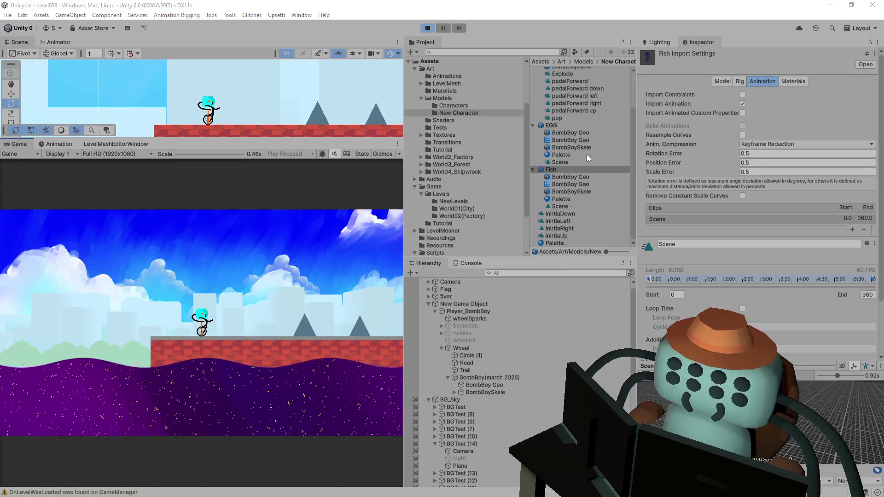
key(Escape)
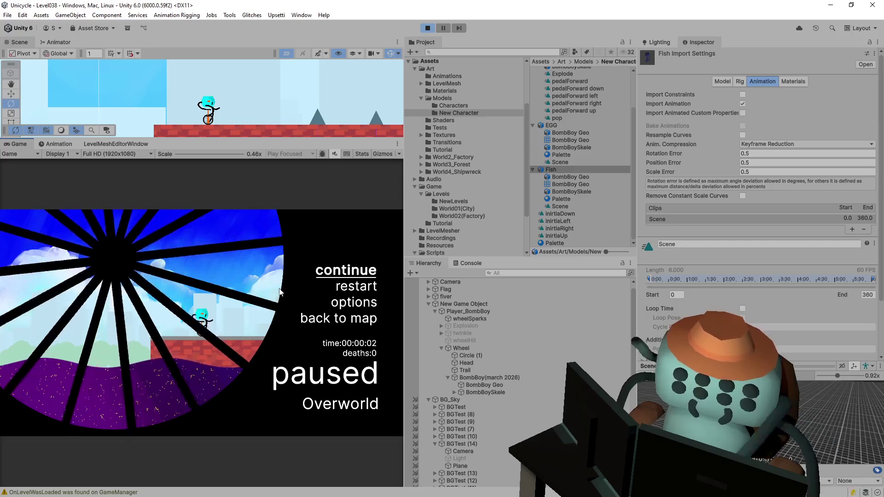
key(Escape)
key(Escape)
click(427, 28)
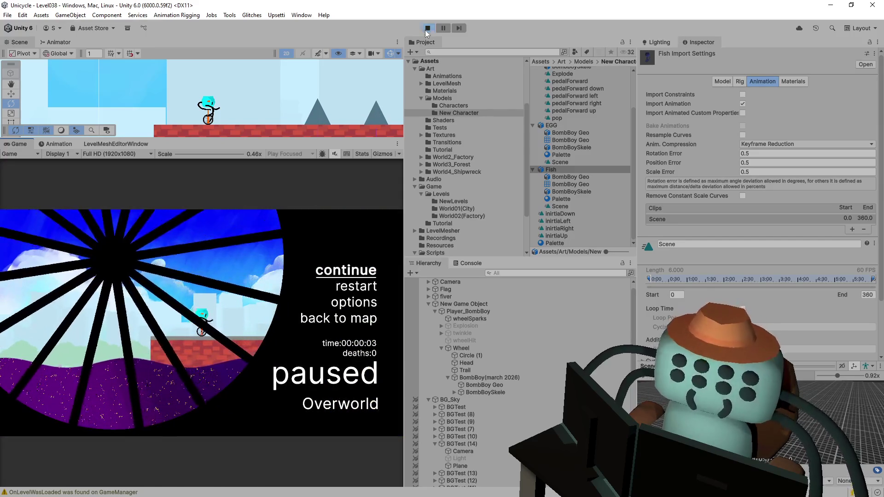
key(alt+Tab)
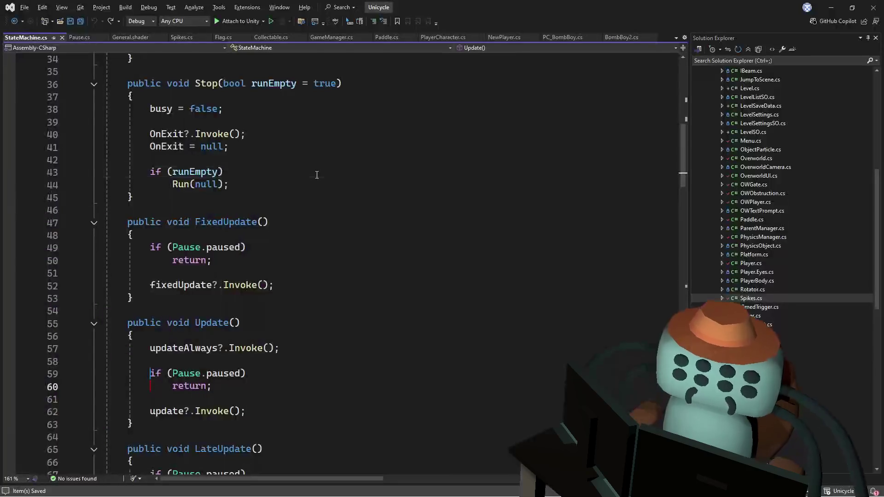
- Comment out Update's paused check again and step back through the recently visited files
key(ctrl+z)
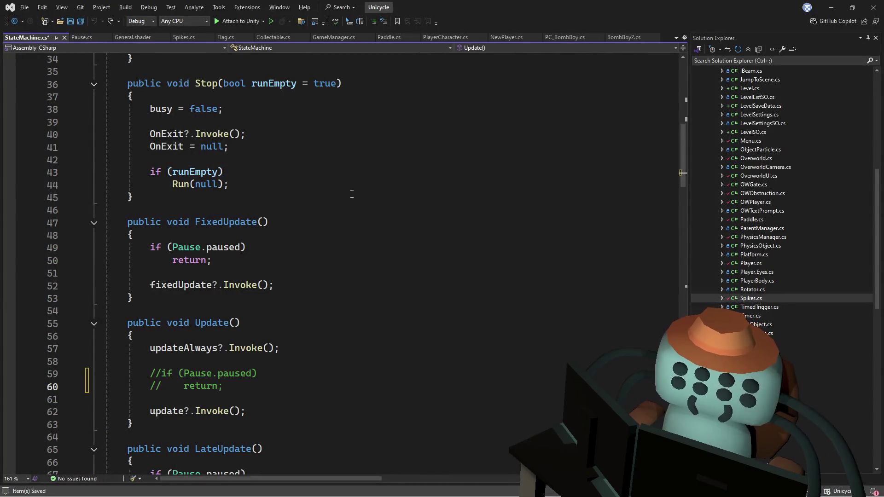
key(ctrl+minus)
key(ctrl+minus)
key(ctrl+minus)
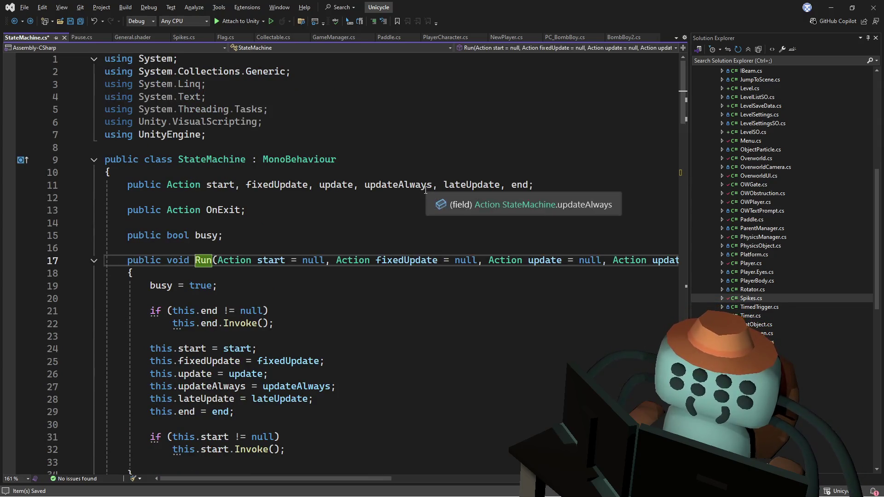
key(ctrl+minus)
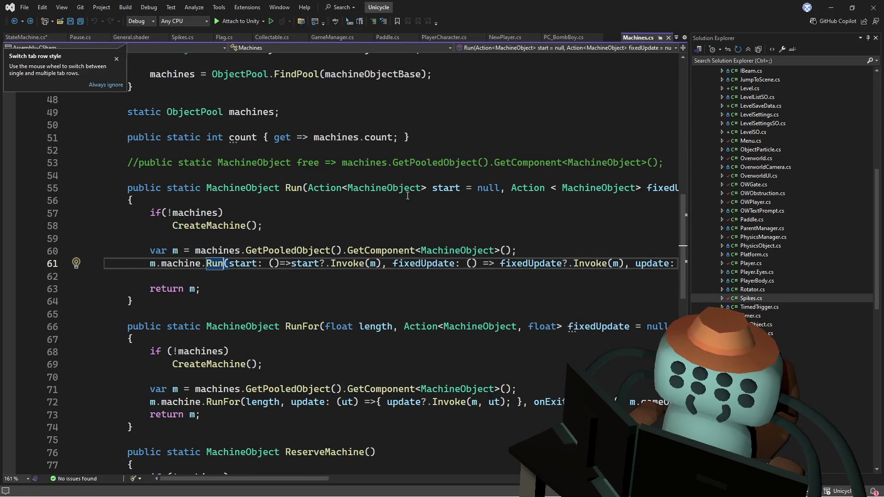
key(ctrl+minus)
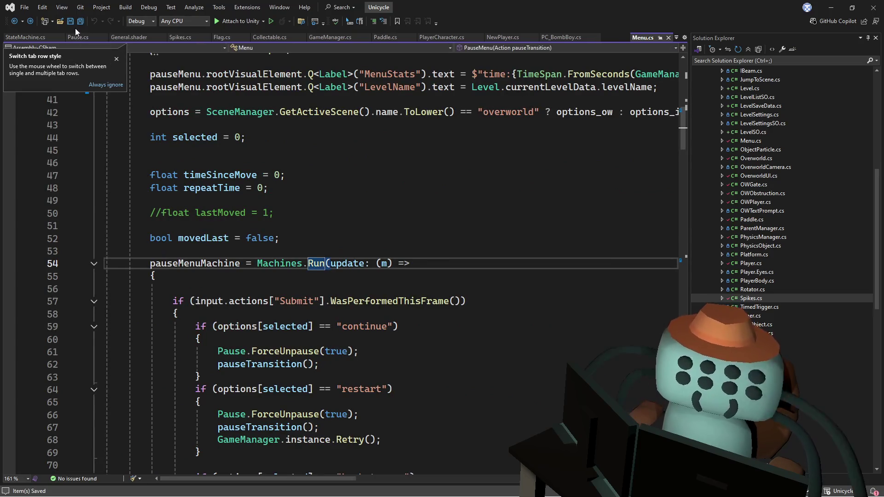
key(ctrl+minus)
key(ctrl+minus)
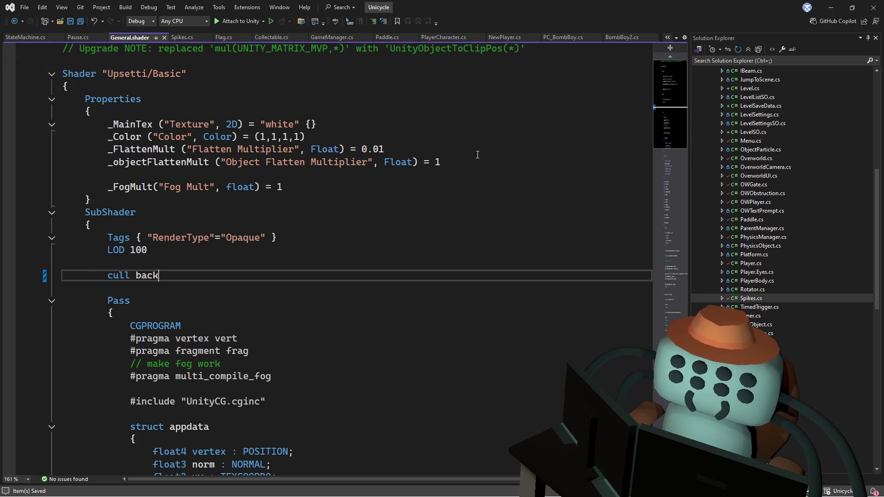
click(543, 134)
- Search the project for 'onpause' and step to the pauseTransition function in Pause.cs
key(ctrl+f)
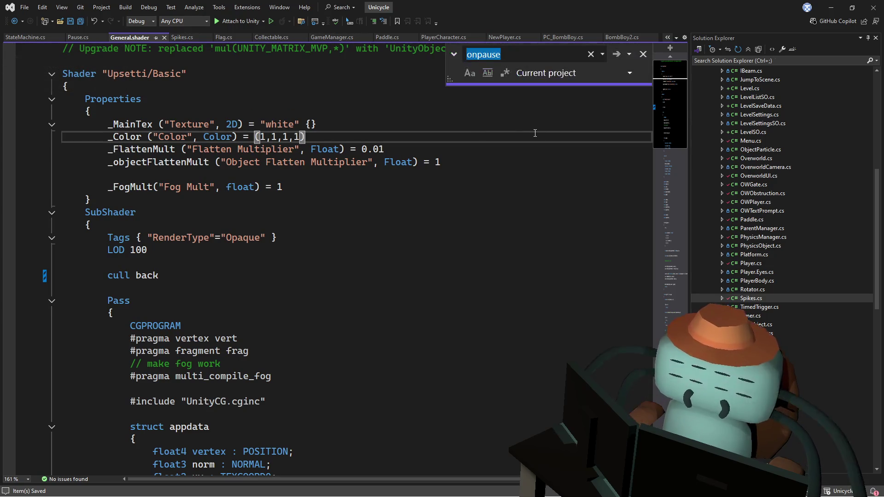
key(Return)
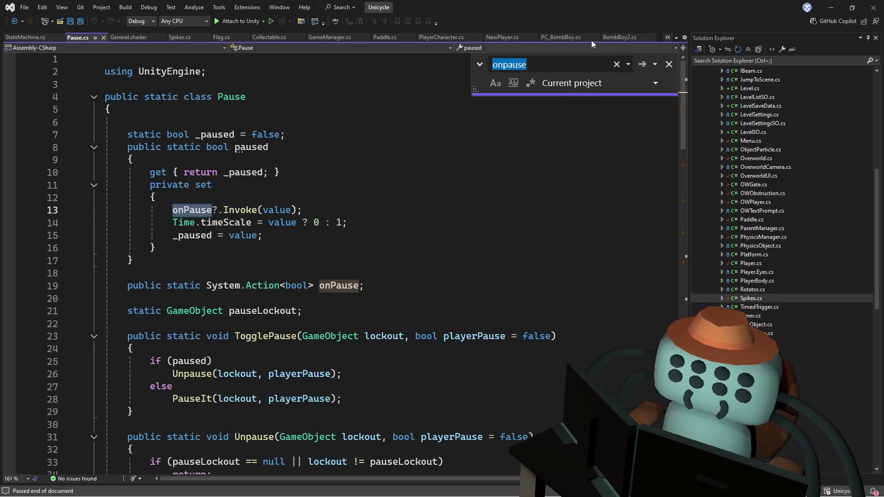
click(644, 64)
click(645, 64)
click(644, 64)
click(644, 65)
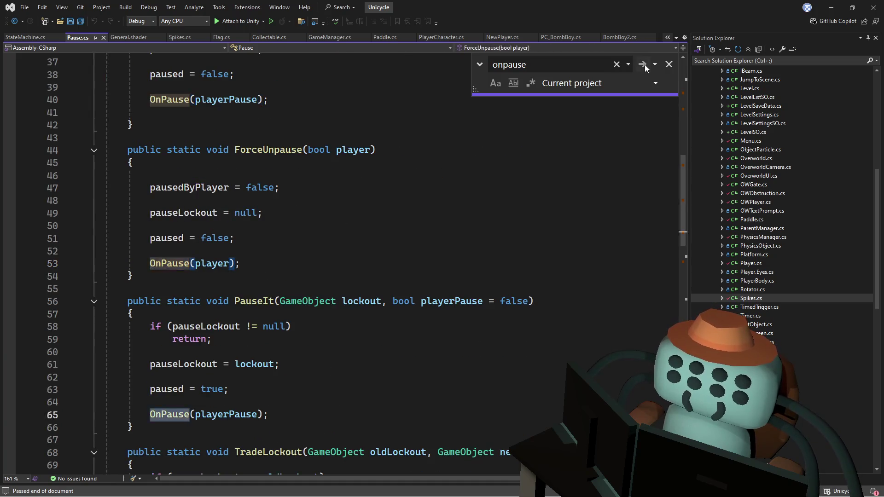
click(644, 64)
scroll(398, 270, down, 2)
scroll(398, 271, down, 5)
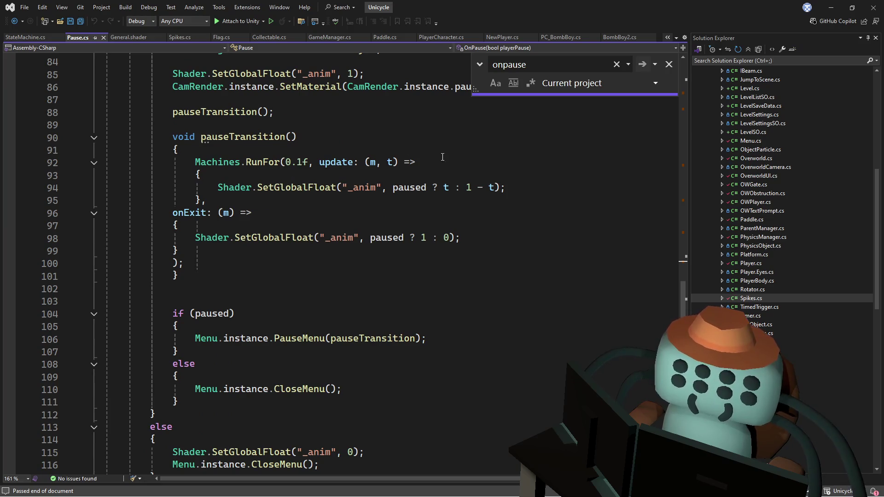
scroll(686, 307, up, 1)
scroll(686, 305, up, 2)
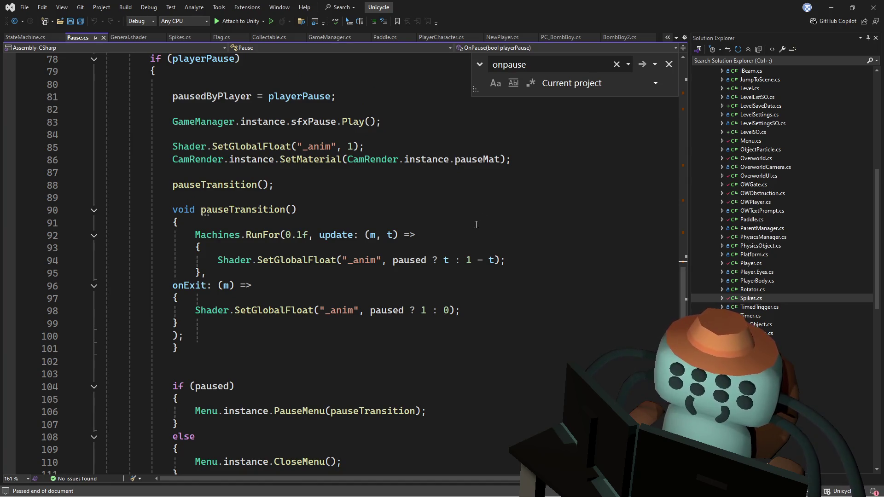
click(503, 214)
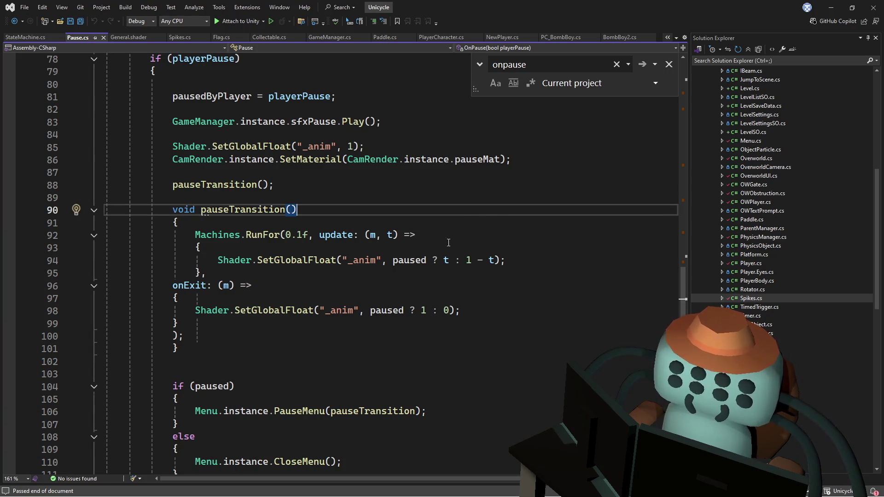
- Try changing '1 - t' to 't - 1' in the _anim ternary on line 94, then undo it
scroll(491, 273, down, 1)
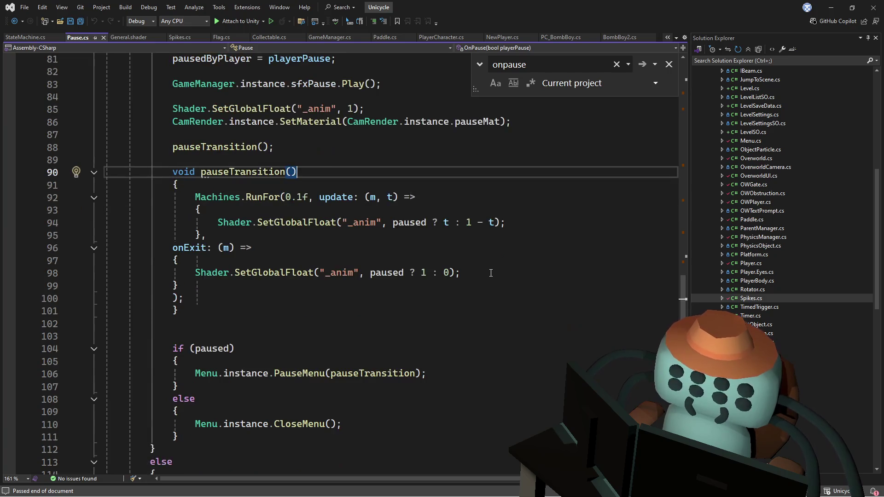
scroll(507, 262, up, 1)
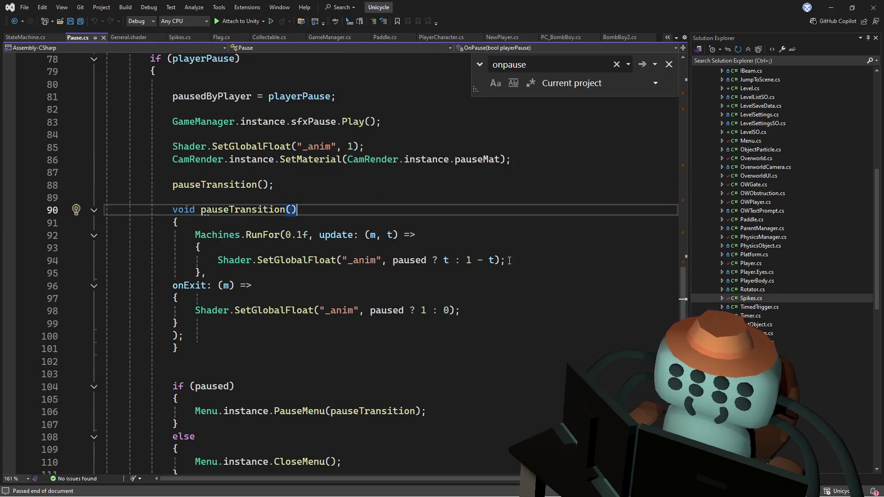
key(Down)
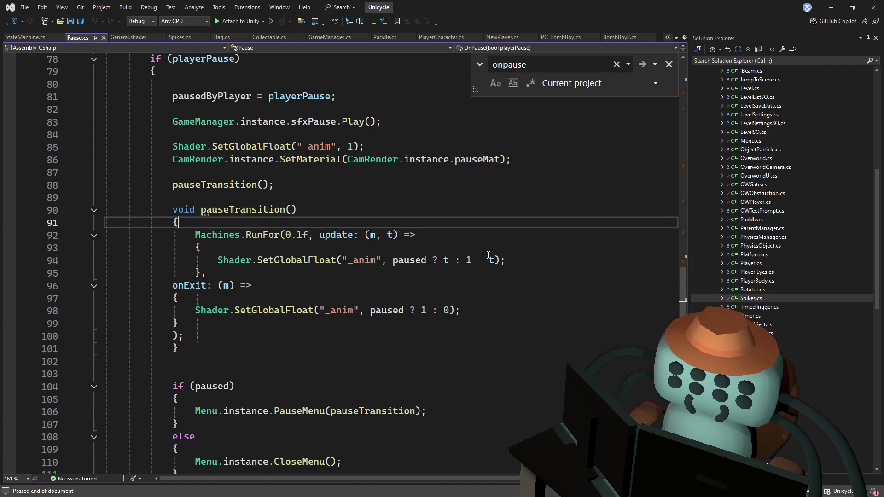
drag(488, 260, 462, 261)
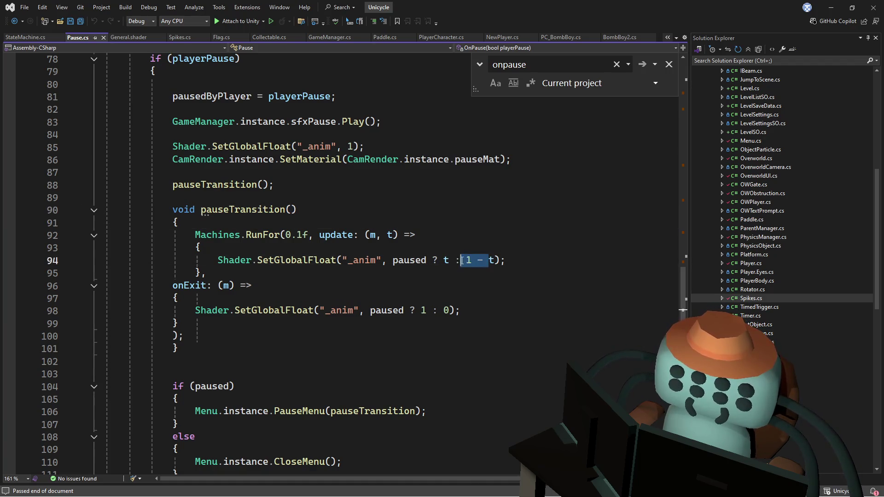
click(471, 259)
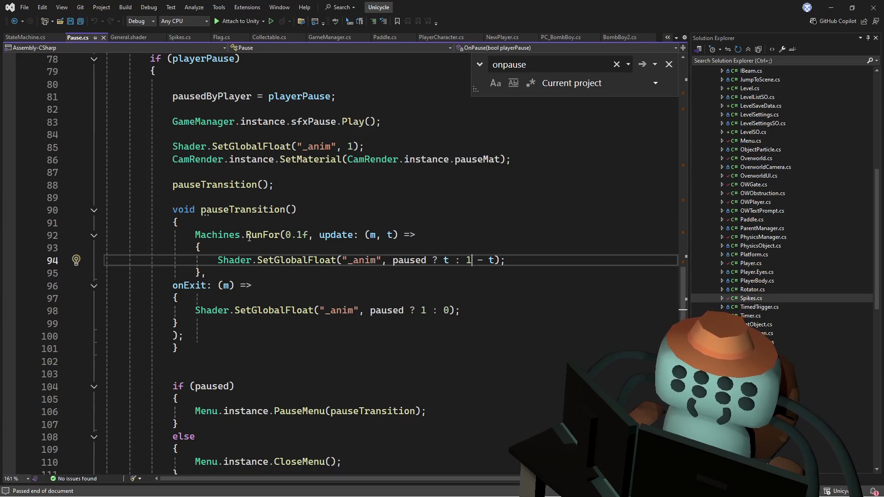
mouse_move(254, 235)
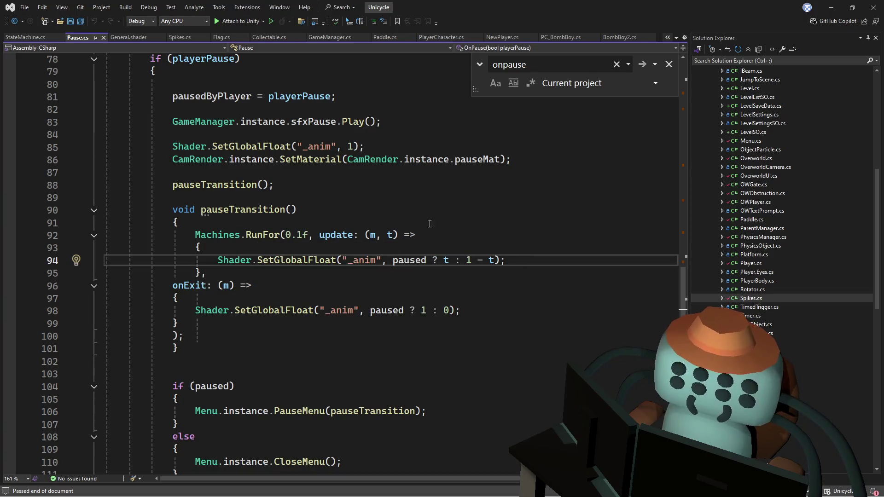
click(496, 236)
drag(465, 260, 478, 264)
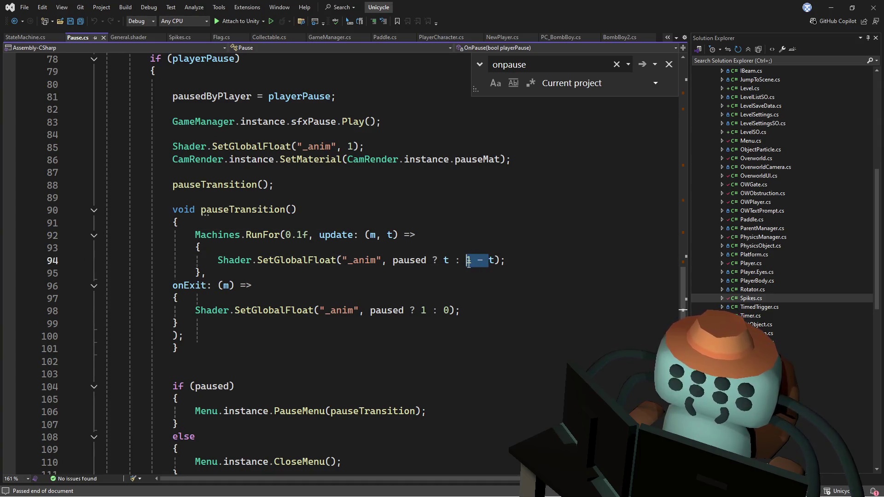
key(Delete)
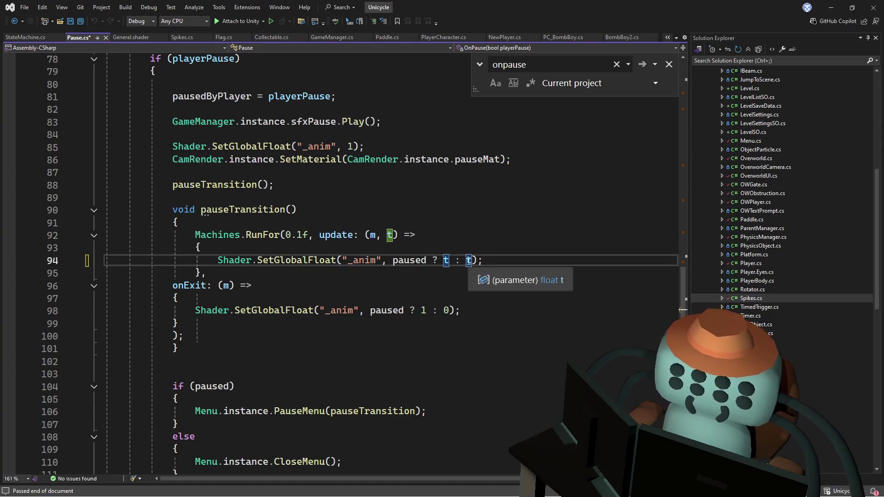
text(- 1)
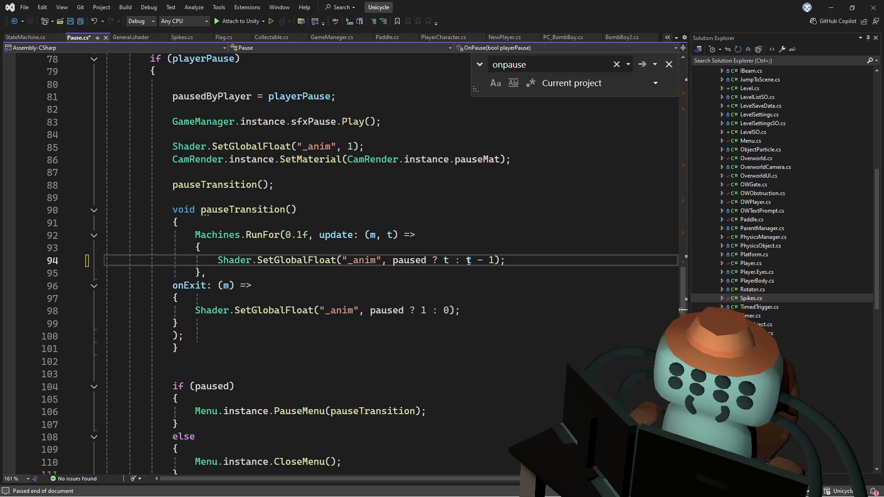
key(ctrl+z)
key(ctrl+z)
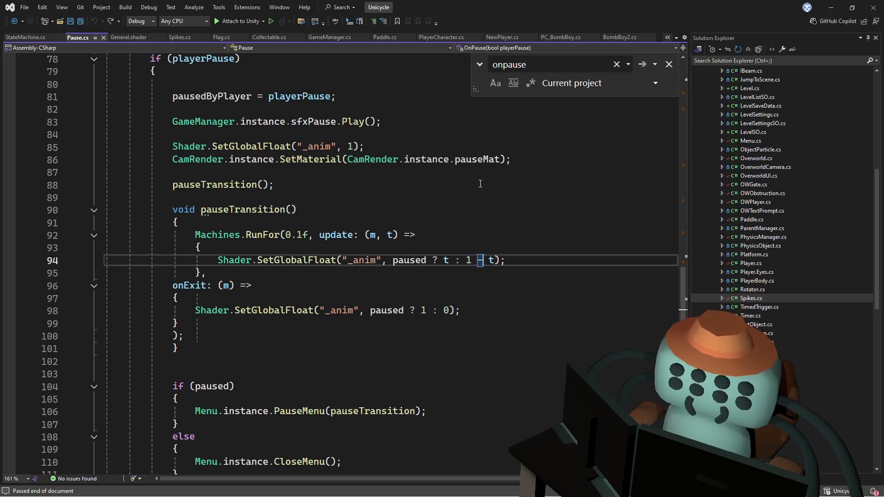
- Review the _anim lines in pauseTransition and save Pause.cs keeping 1 - t
click(482, 210)
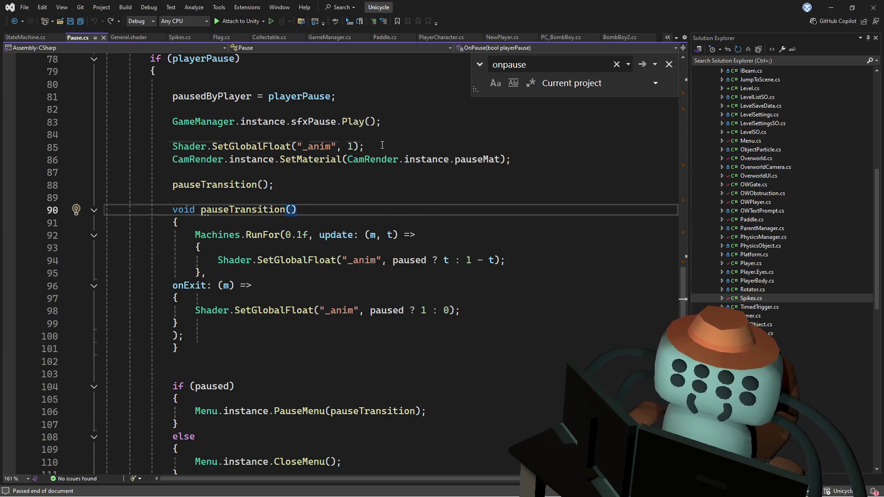
drag(366, 146, 387, 135)
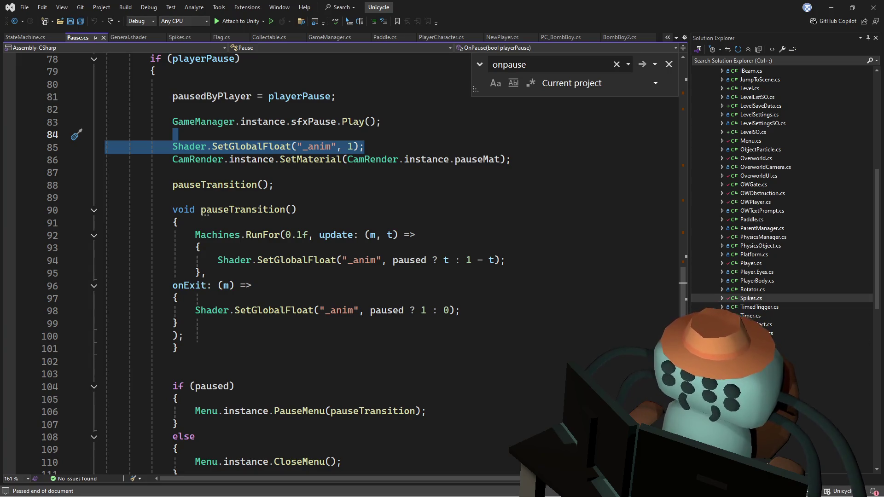
key(Escape)
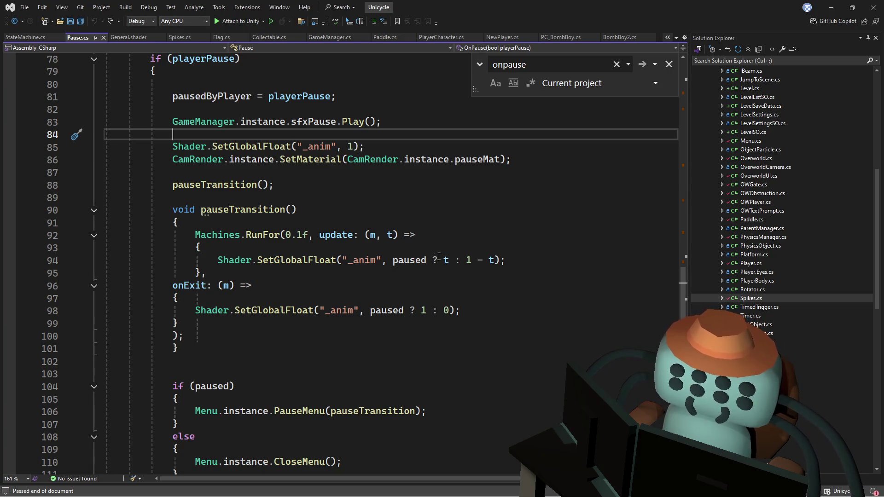
drag(381, 261, 454, 263)
click(446, 223)
key(ctrl+s)
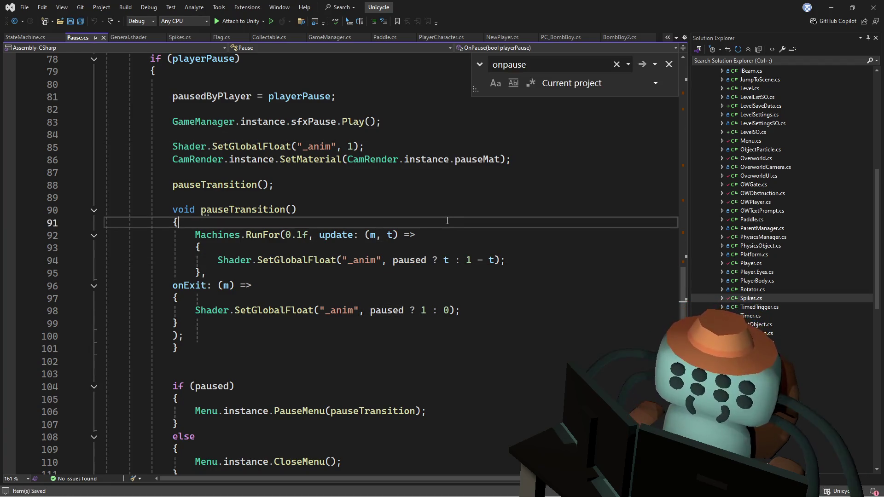
key(alt+Tab)
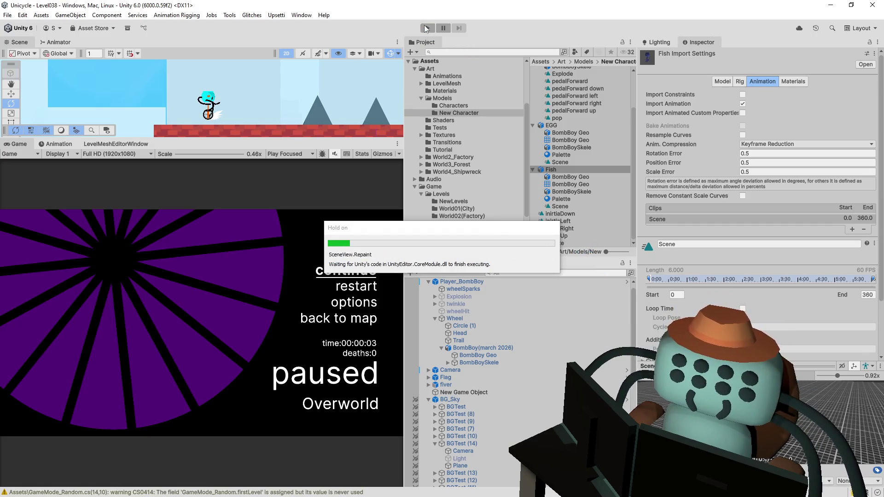
- Play the level, press Escape to bring up the pause menu, stop, and return to Pause.cs
click(427, 28)
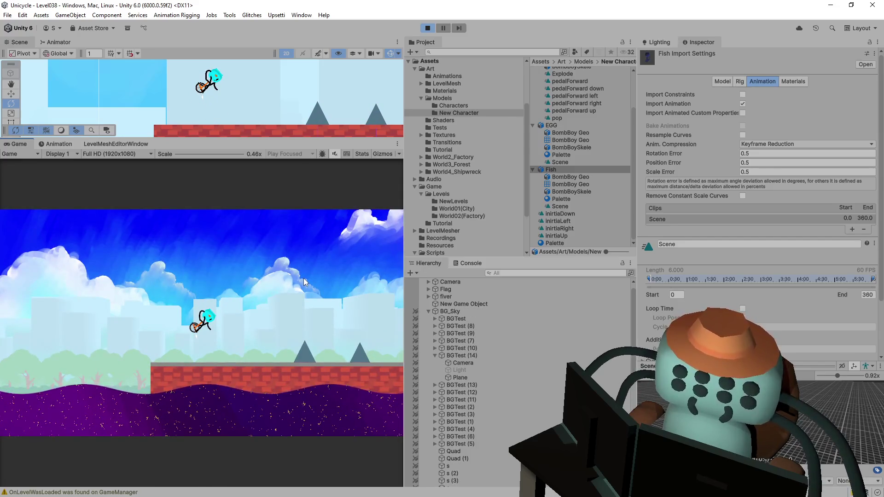
key(Escape)
key(Escape)
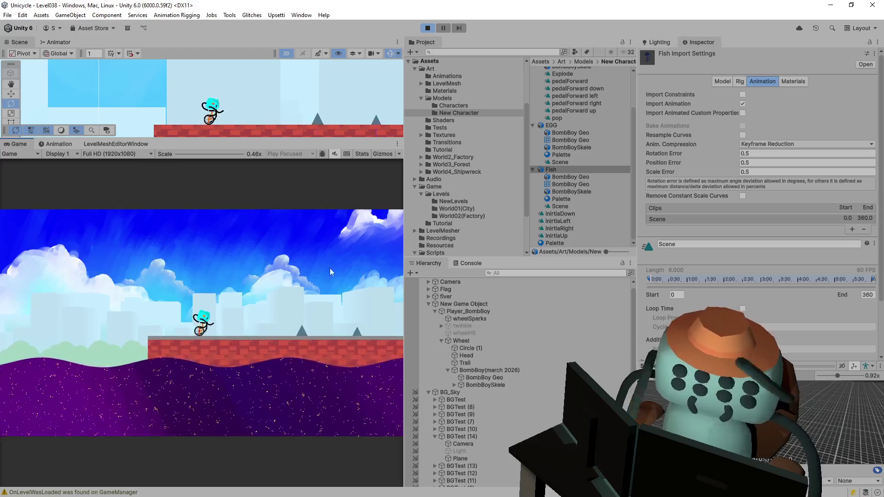
click(427, 28)
key(alt+Tab)
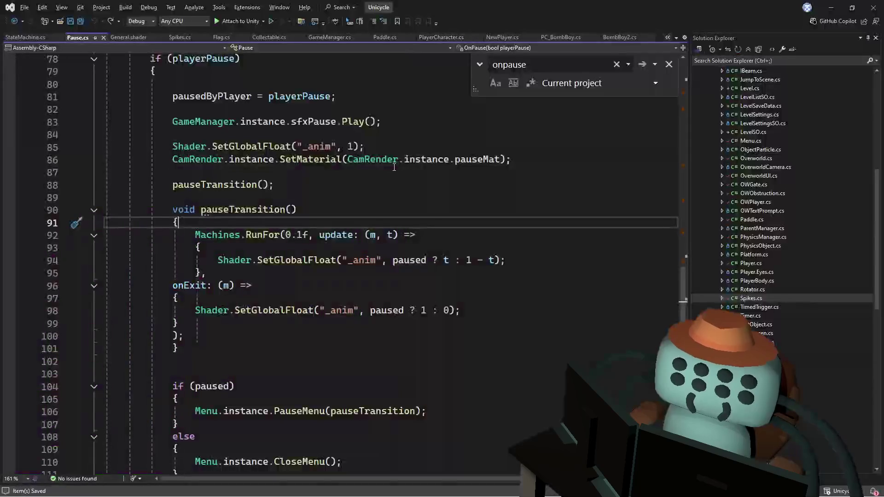
- Change the initial _anim value on line 85 from 1 to 0, then start play mode in Unity
double_click(349, 146)
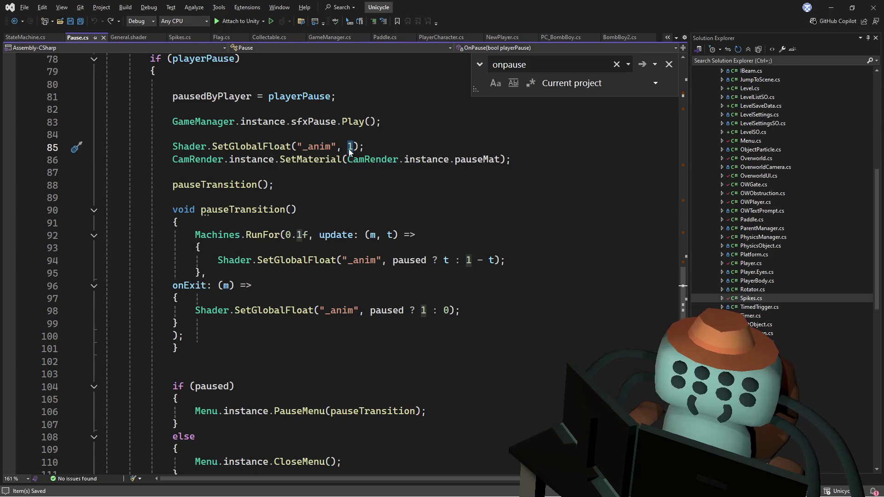
text(0)
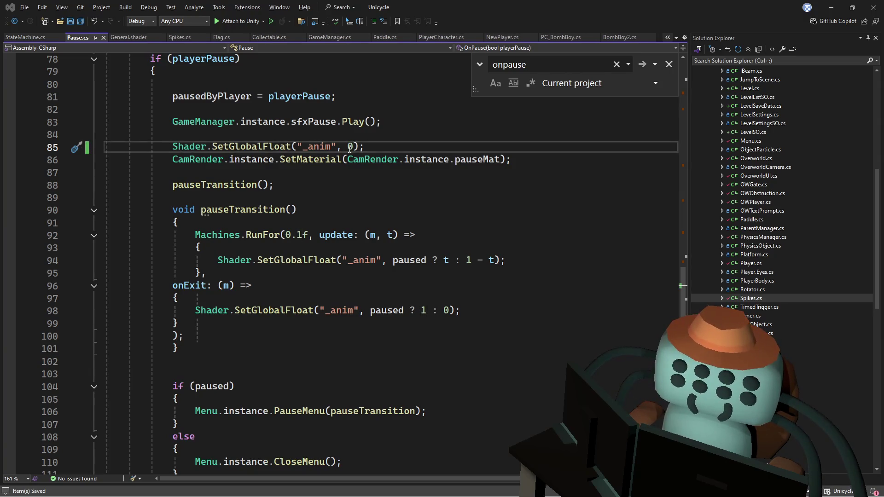
key(alt+Tab)
click(429, 29)
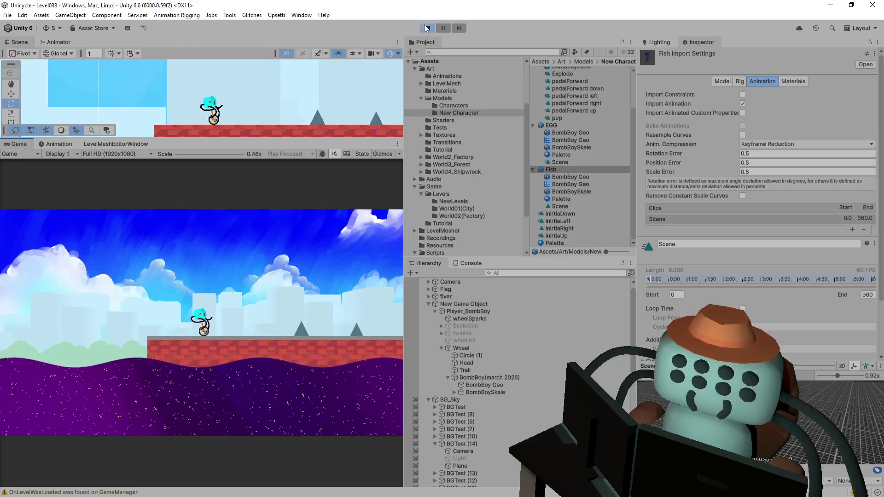
- Stop play mode after testing the 0 start value and return to the initial _anim line in Pause.cs
key(ctrl+p)
key(alt+Tab)
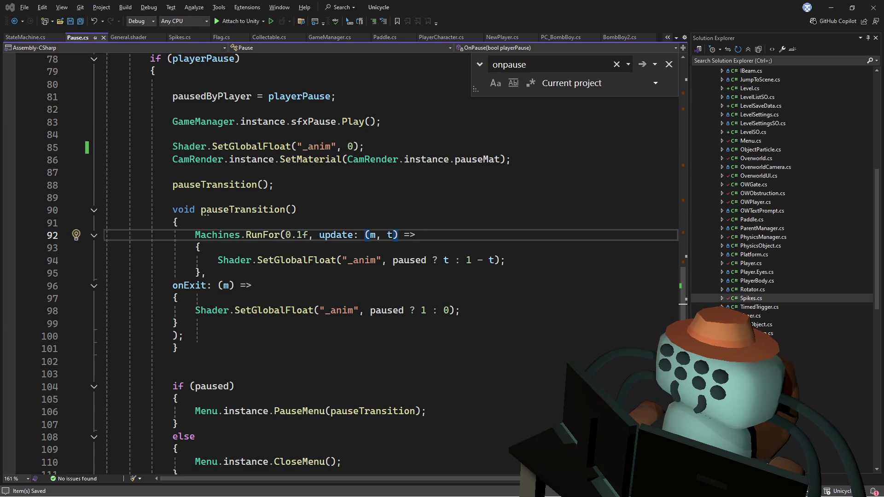
key(alt+Tab)
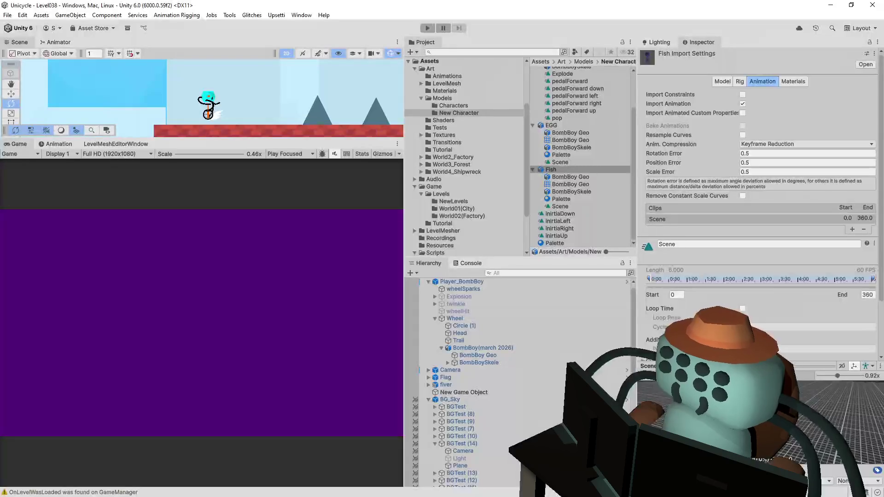
key(alt+Tab)
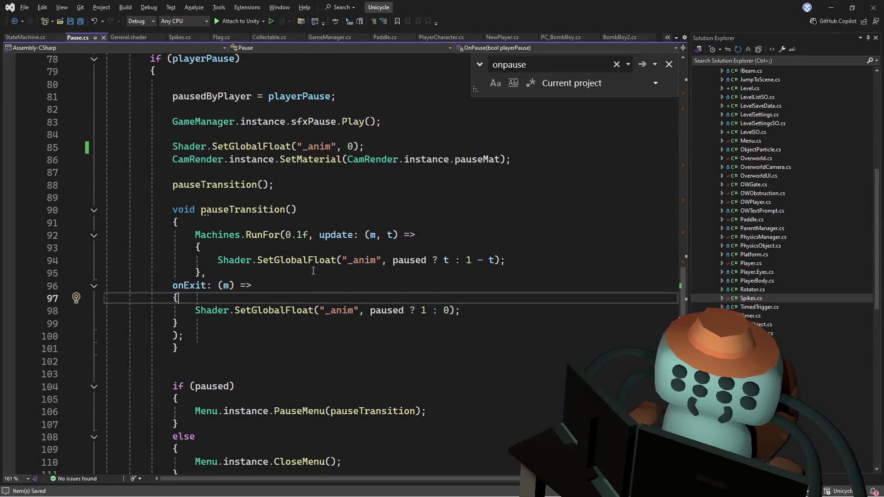
key(Up)
key(Up)
key(Up)
- Change the initial _anim value on line 85 from 0 back to 1
key(End)
key(Left)
key(Left)
key(BackSpace)
text(1)
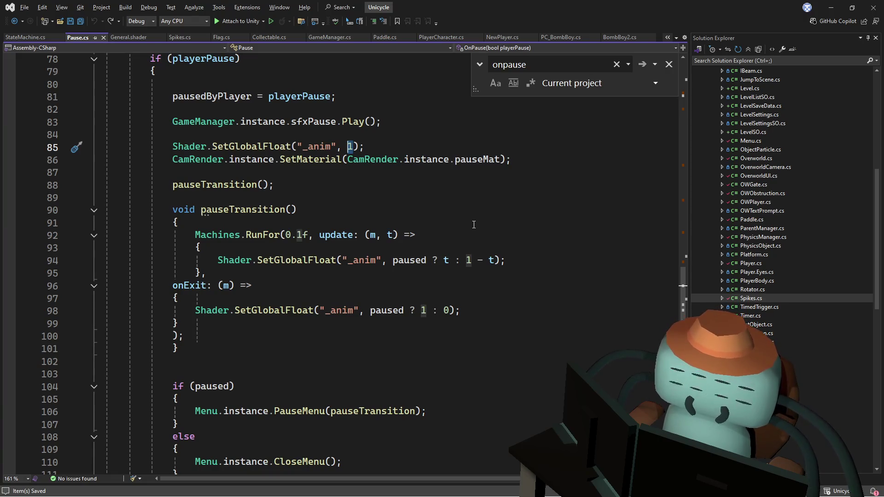
- Check the uses of paused and t, then jump to PauseMenu's definition in Menu.cs
double_click(416, 261)
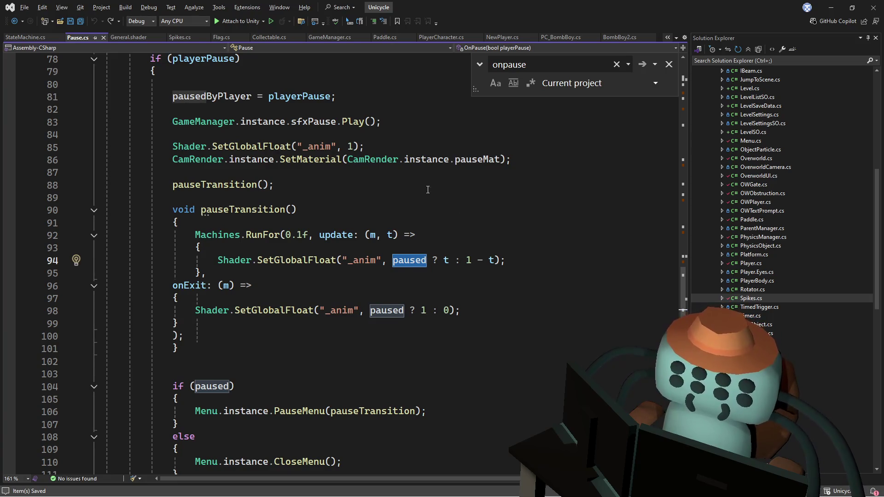
click(407, 149)
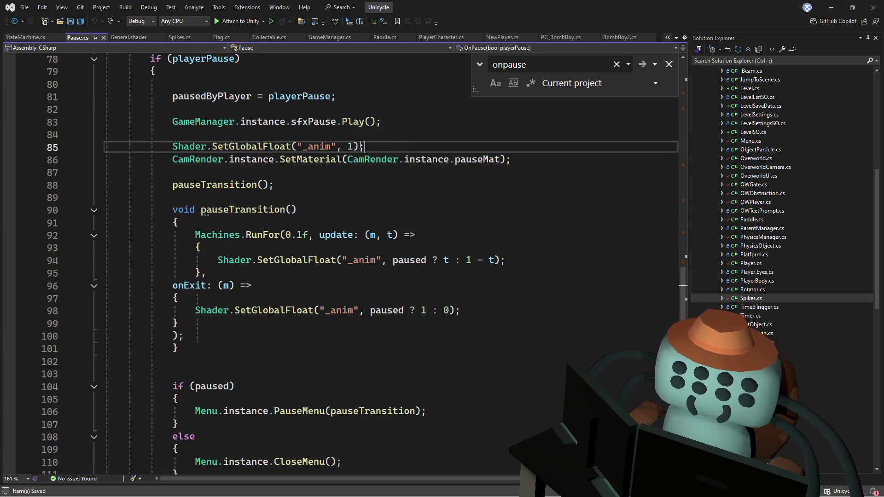
click(447, 261)
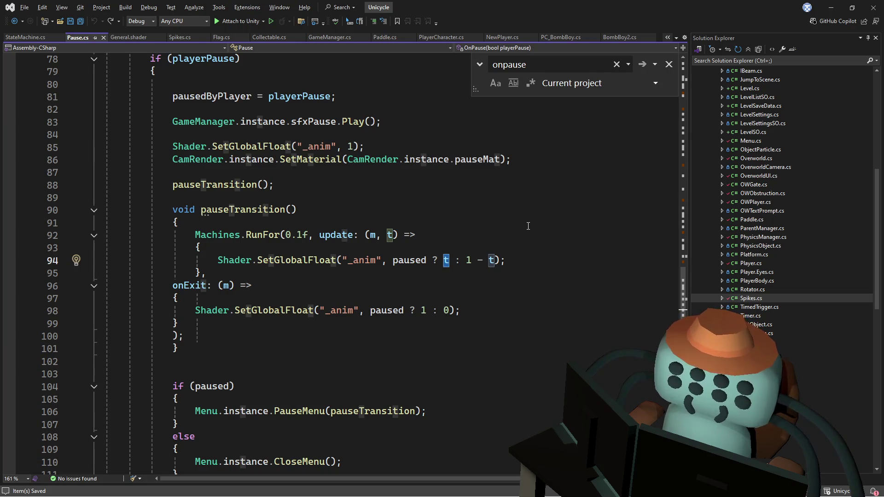
scroll(528, 226, down, 2)
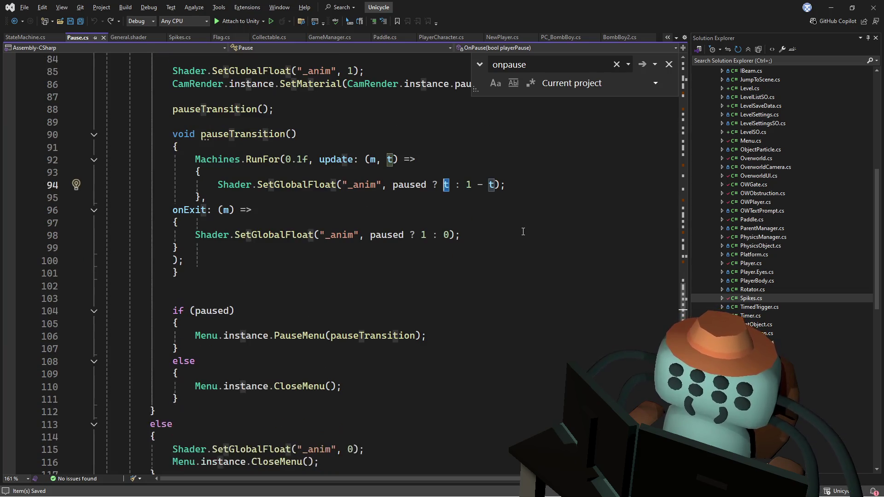
click(486, 243)
ctrl+click(299, 333)
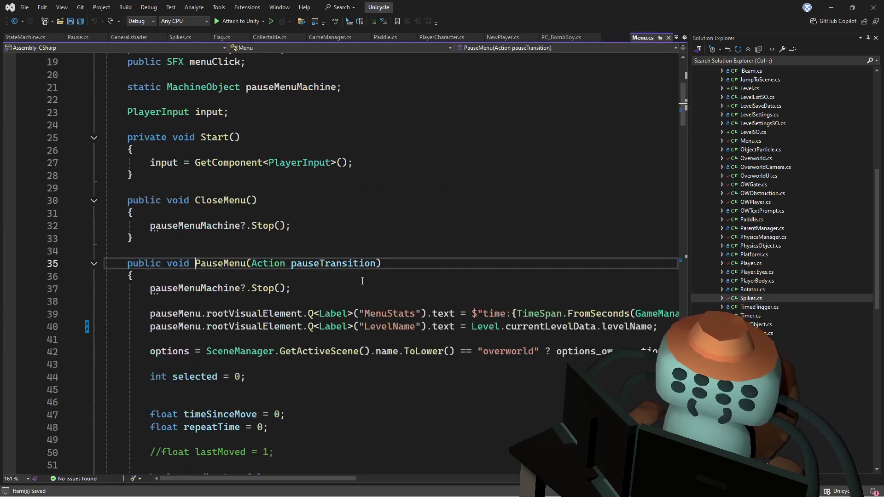
- Scroll through Menu.cs's pause-menu methods around the PauseMenu method
scroll(330, 247, down, 1)
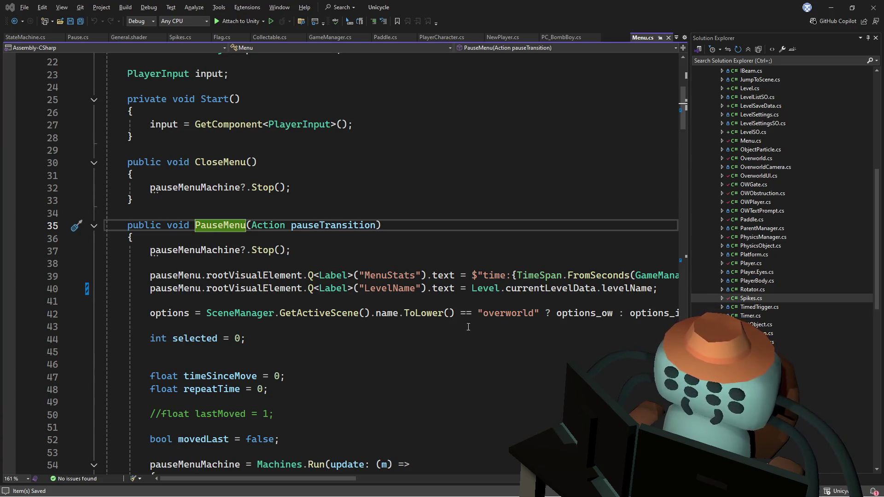
scroll(468, 327, down, 2)
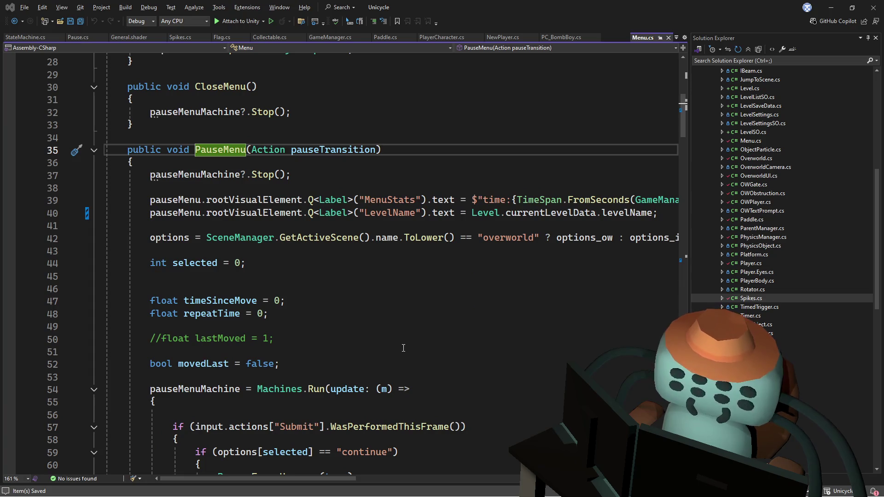
mouse_move(338, 480)
mouse_down()
mouse_move(498, 458)
mouse_move(284, 416)
mouse_up()
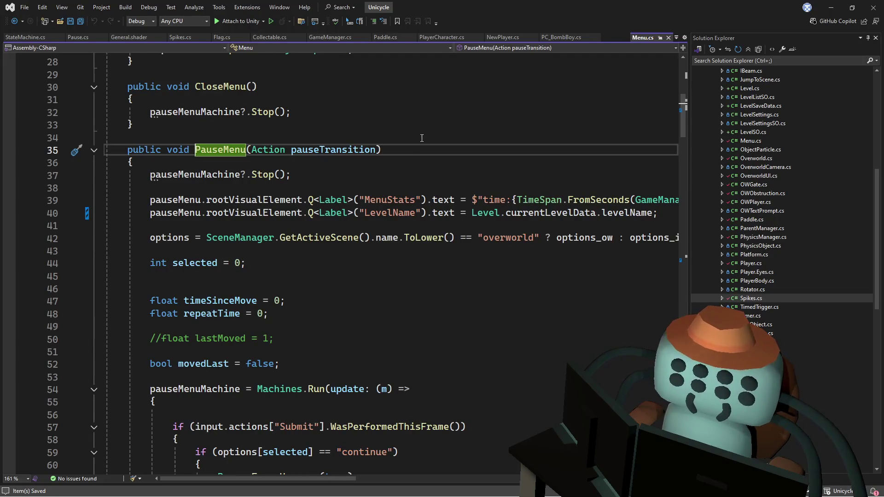
scroll(422, 138, up, 1)
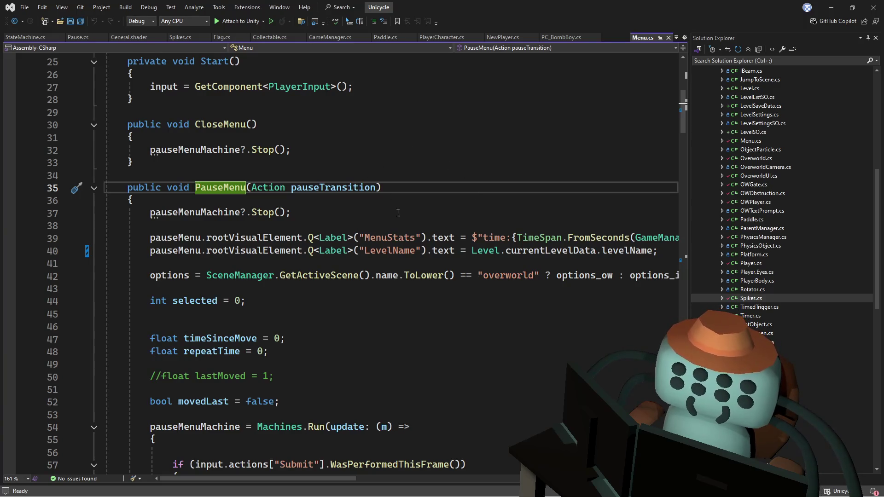
click(516, 177)
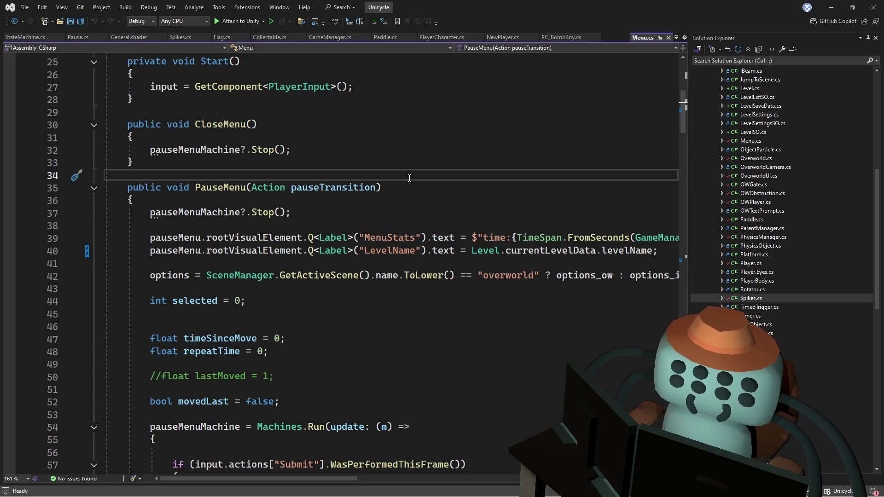
- Review every use of the pauseTransition parameter, then navigate back to Pause.cs
scroll(410, 178, down, 1)
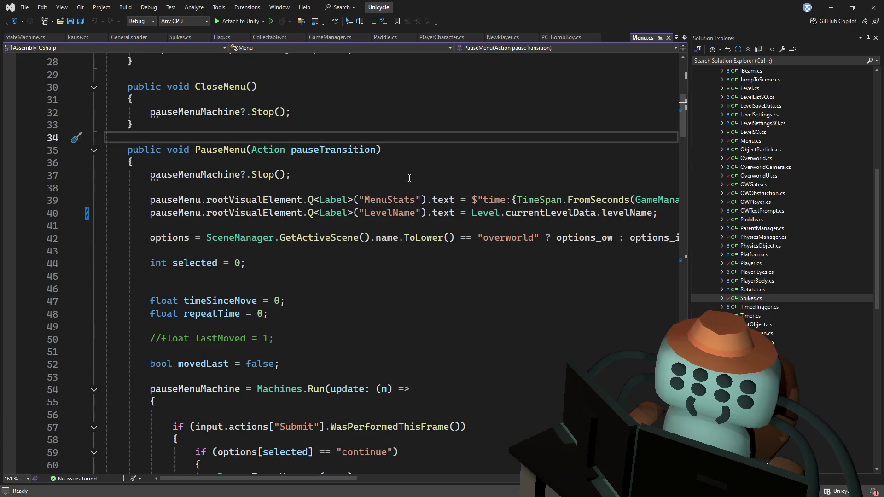
scroll(409, 178, down, 1)
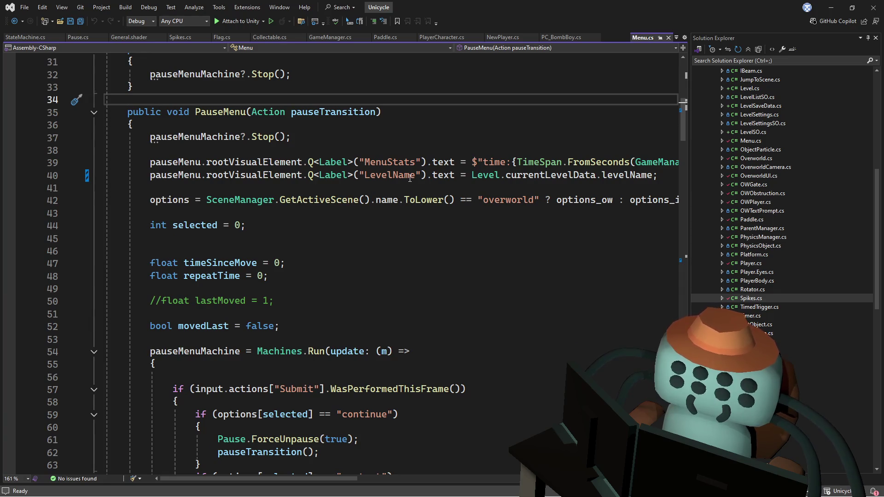
scroll(409, 178, down, 2)
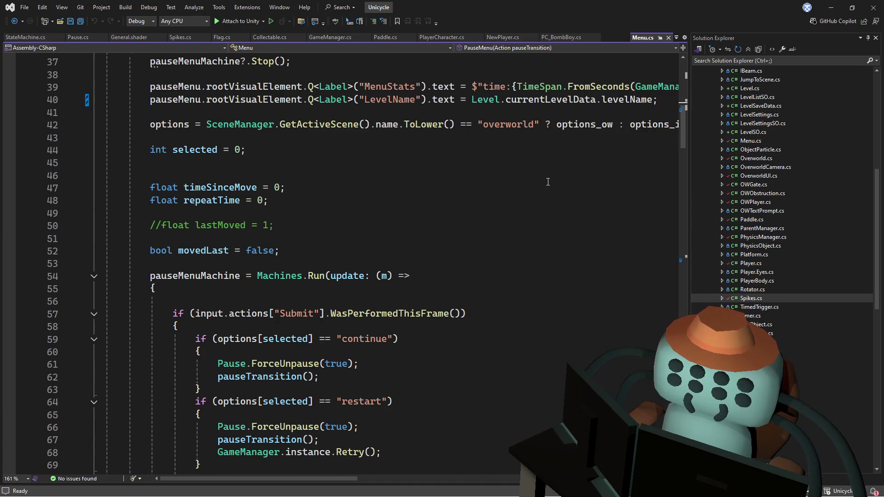
scroll(548, 182, down, 2)
mouse_move(682, 126)
mouse_down()
mouse_move(690, 106)
mouse_move(664, 181)
mouse_move(658, 254)
mouse_move(679, 231)
mouse_move(683, 118)
mouse_up()
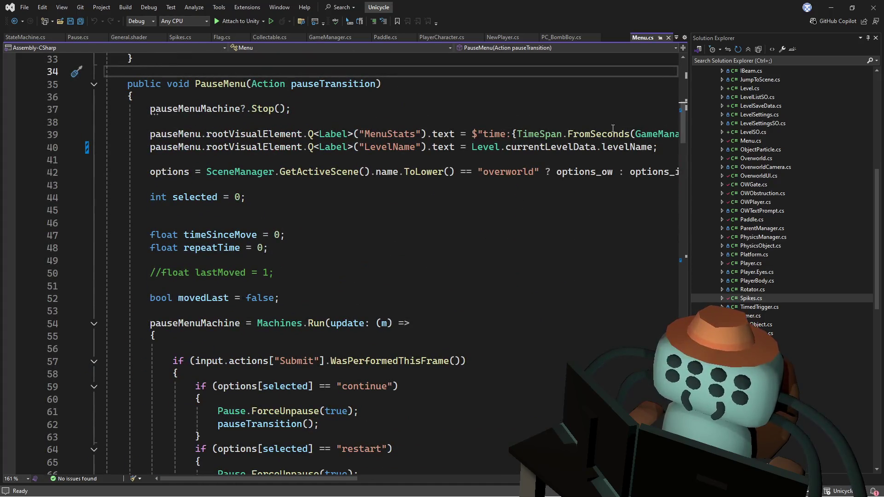
double_click(333, 84)
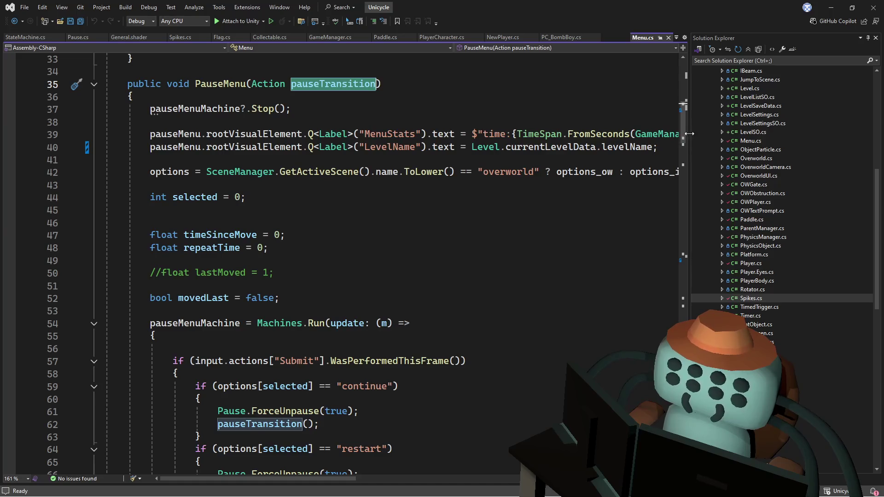
drag(681, 129, 638, 386)
key(ctrl+minus)
key(ctrl+minus)
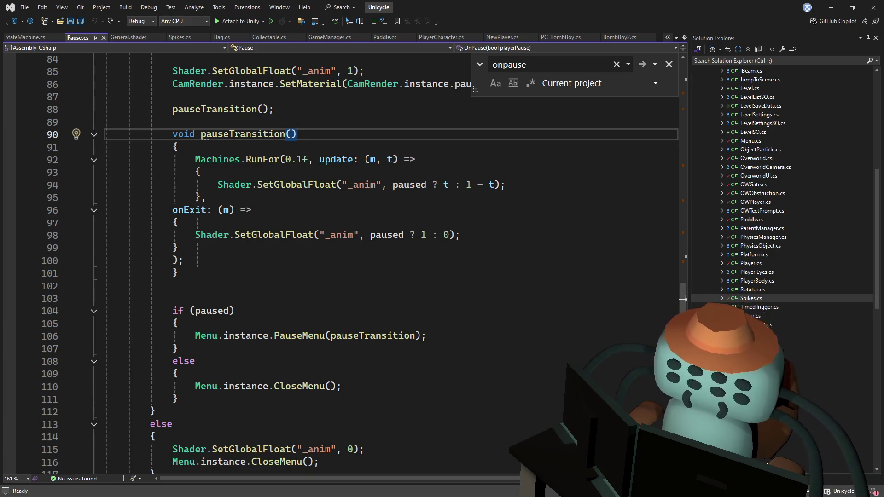
- Locate the OnPause method in Pause.cs
scroll(683, 289, up, 6)
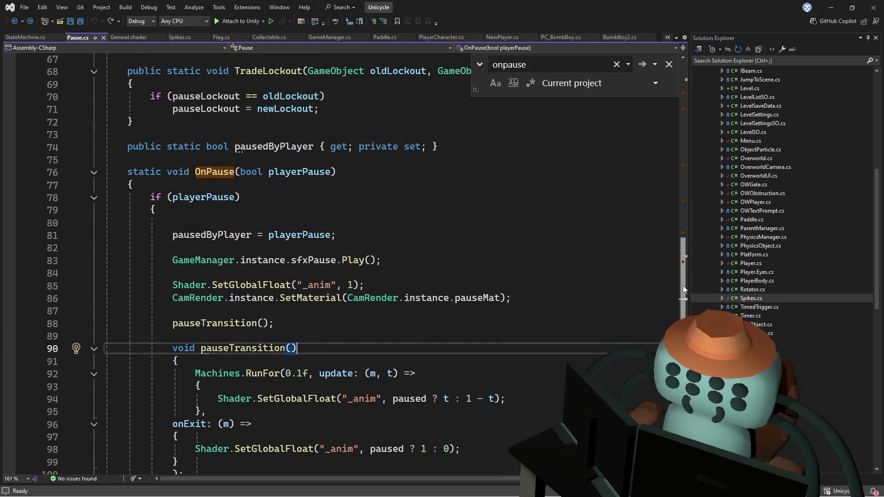
drag(683, 285, 683, 302)
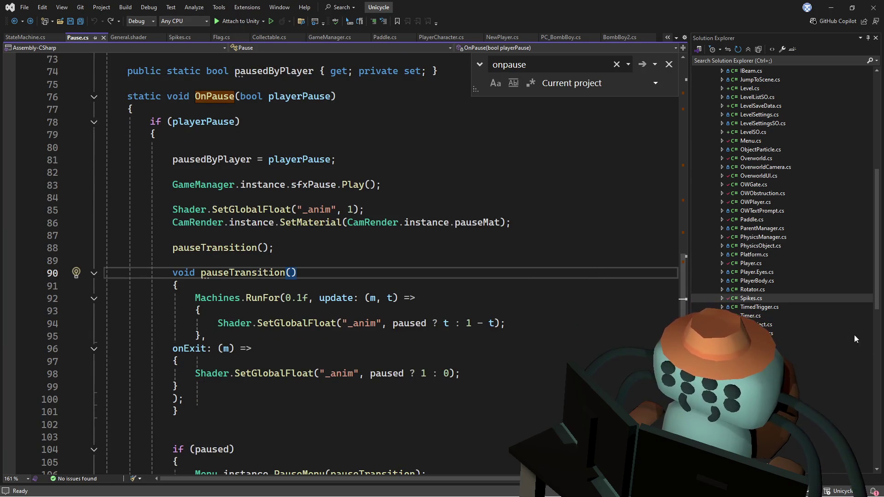
drag(682, 272, 693, 259)
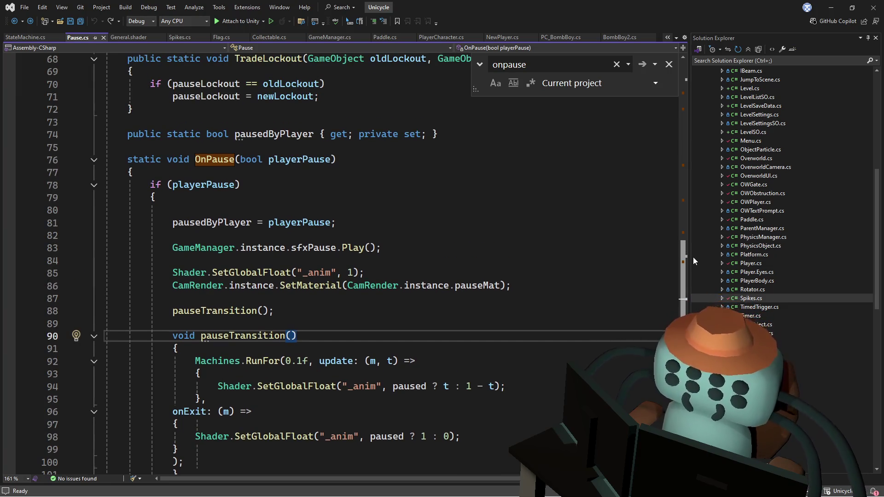
drag(692, 257, 690, 260)
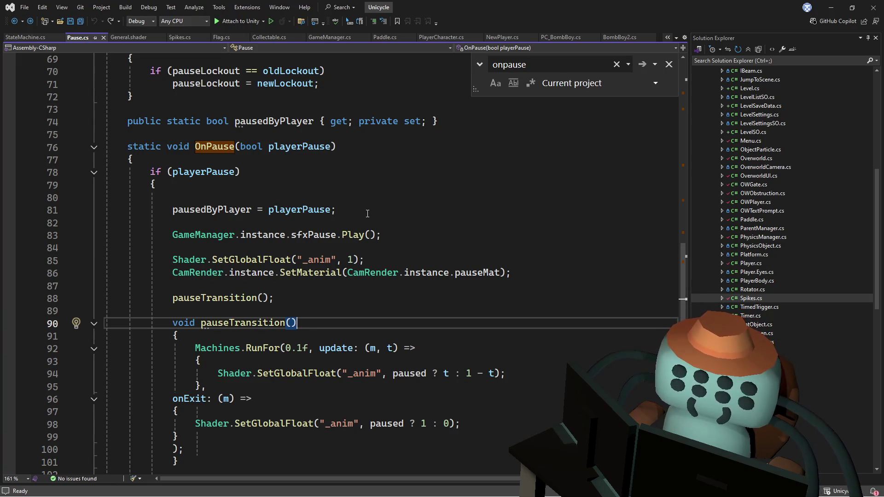
click(202, 135)
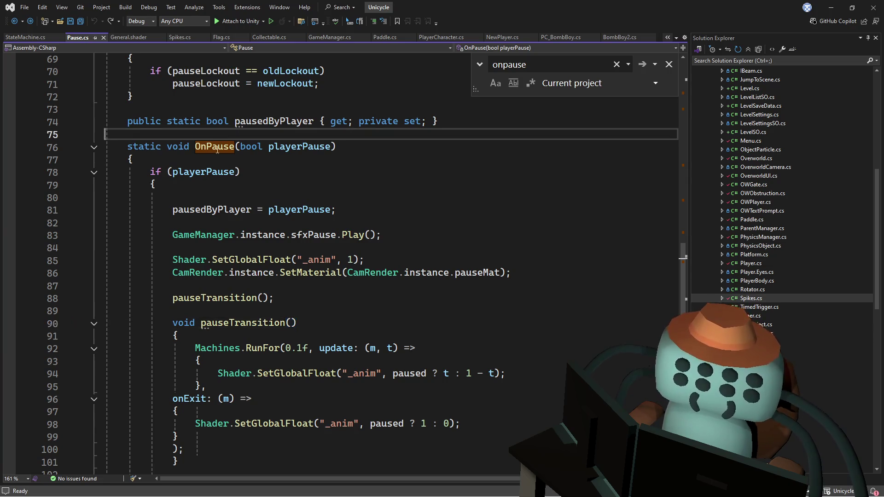
double_click(214, 148)
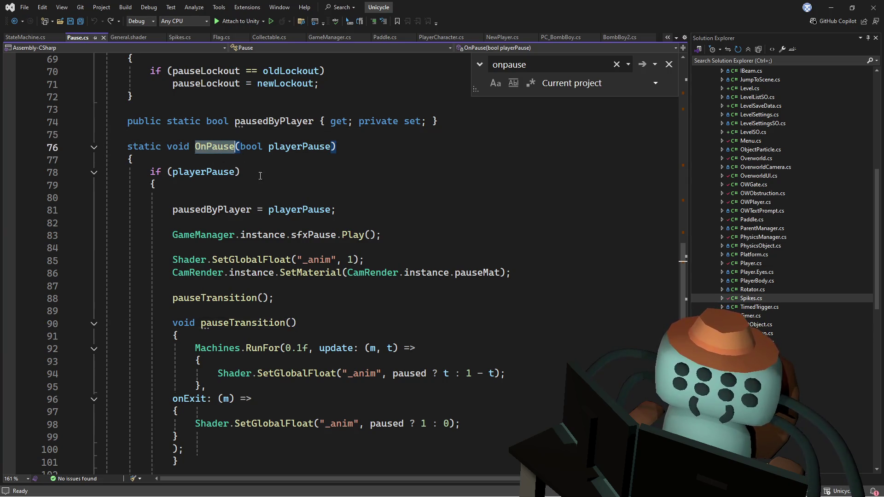
- Add Debug.Log("Paused"); inside the playerPause branch and save Pause.cs
click(290, 178)
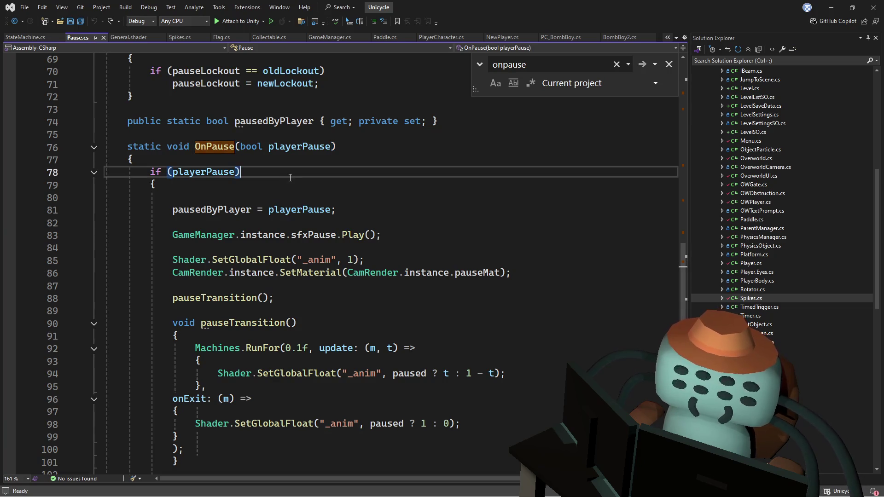
key(Down)
key(Return)
key(Return)
text(bo)
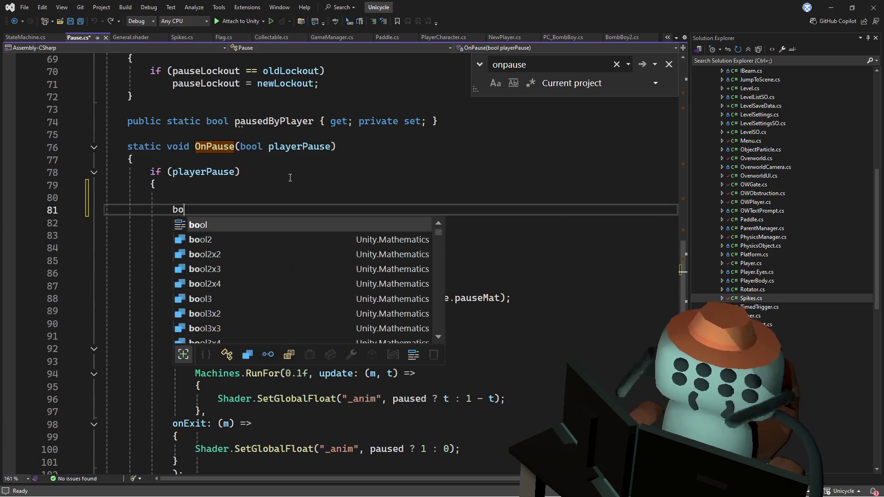
text(ol pausee)
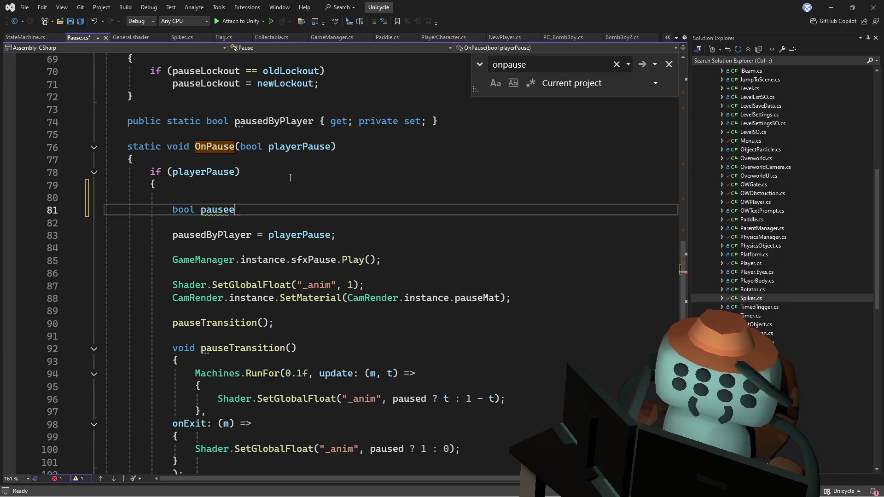
key(BackSpace)
key(BackSpace)
key(BackSpace)
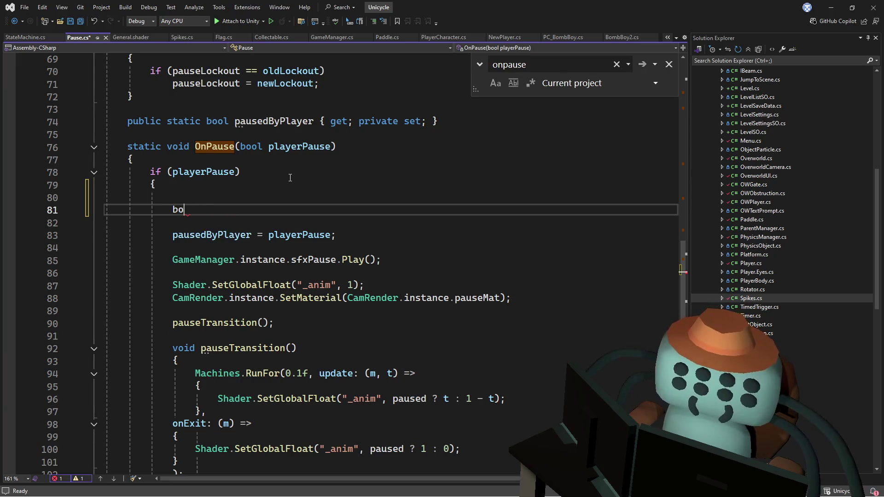
text(deb.)
key(Tab)
text(())
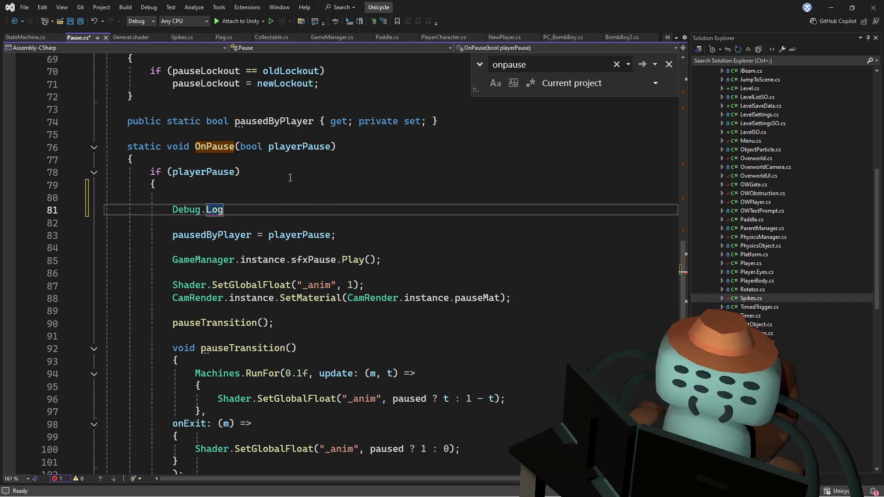
text(())
text(Paused)
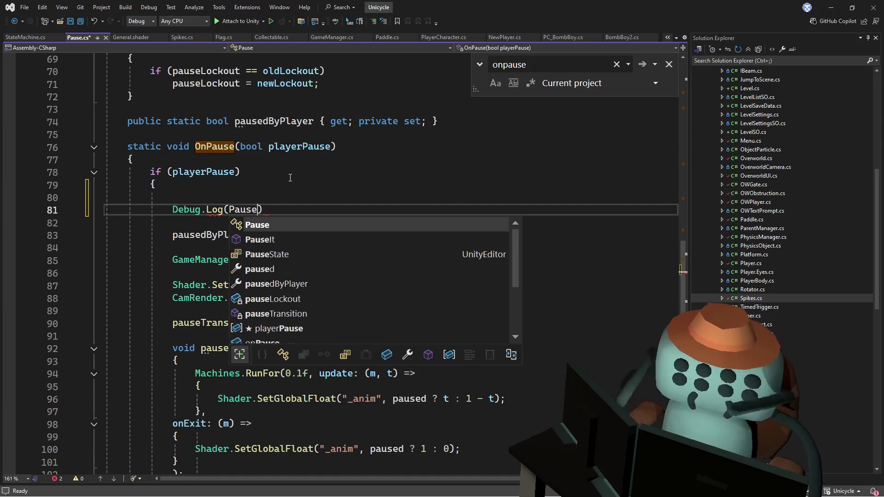
key(Right)
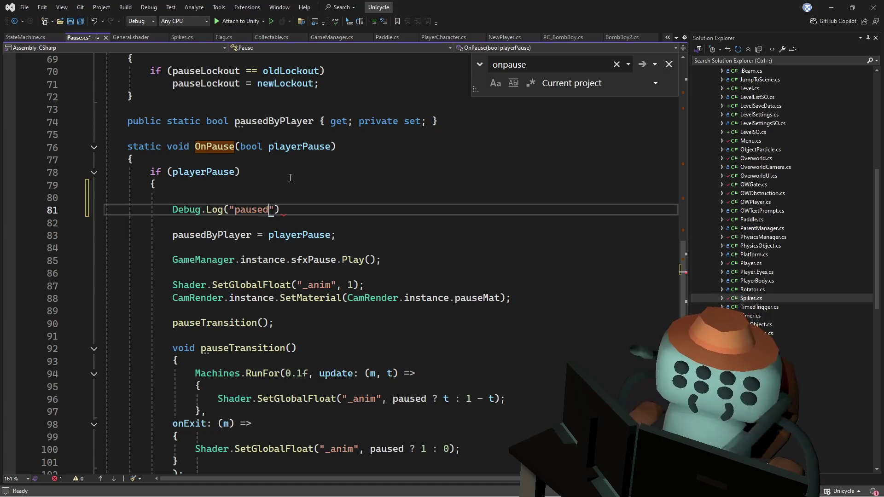
text(;)
key(ctrl+s)
- Remove the blank line above the log call and recheck the OnPause signature
click(290, 177)
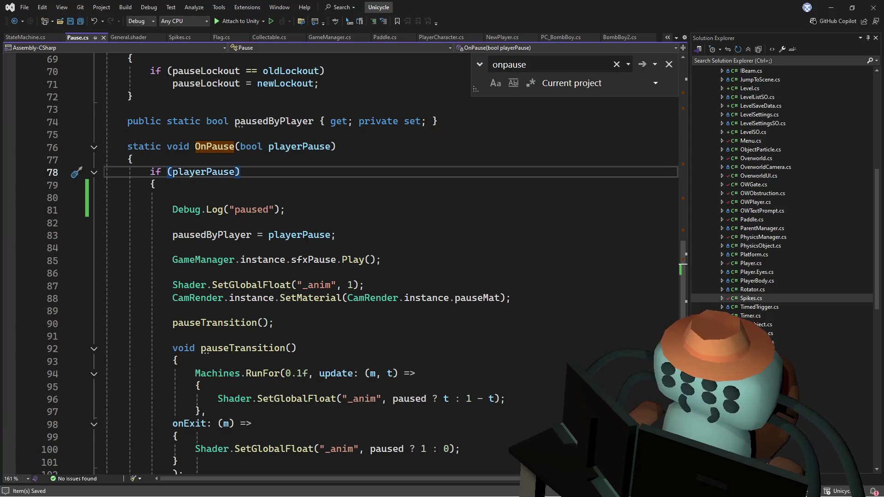
click(440, 249)
click(218, 148)
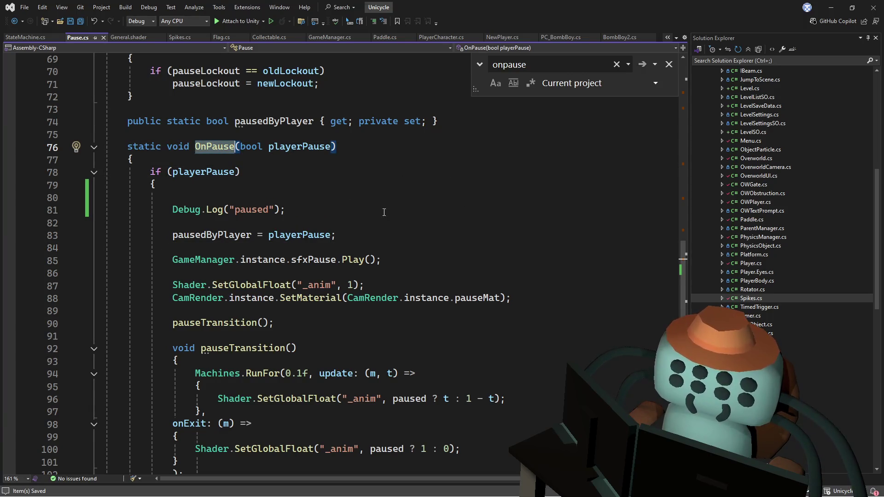
click(310, 196)
key(Delete)
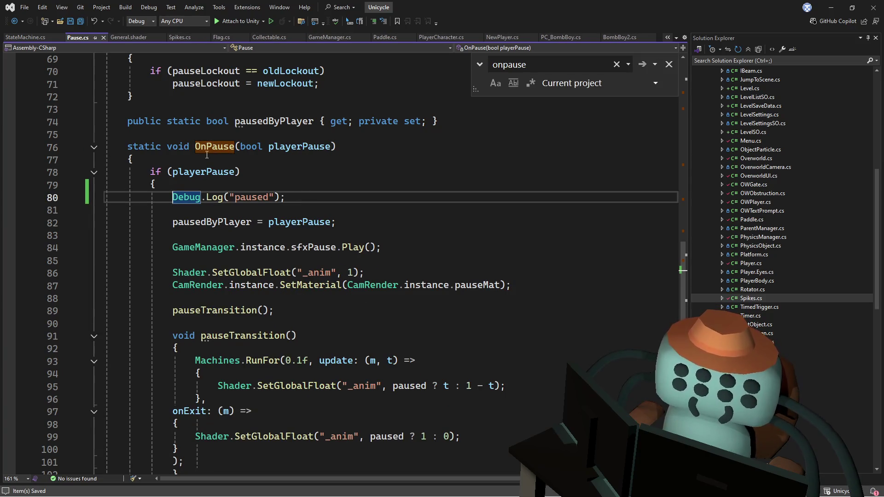
double_click(203, 148)
key(alt+Tab)
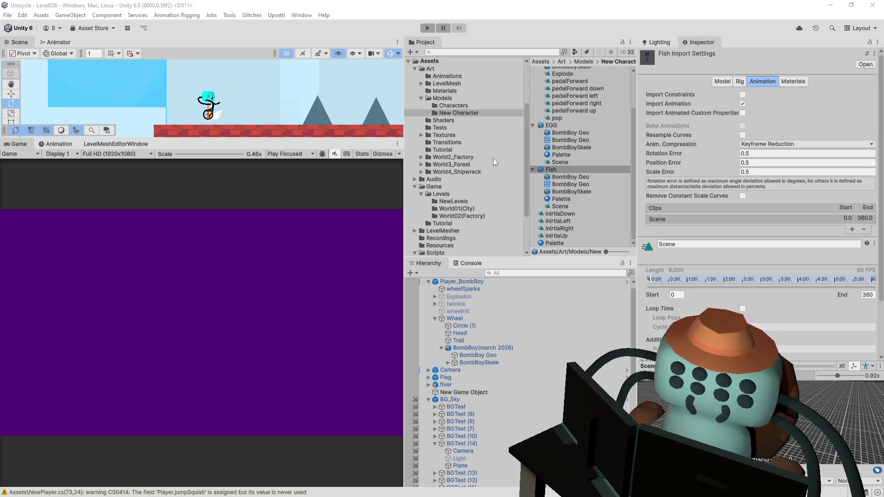
- Play the level, show the Console, and pause with Escape to inspect the "paused" log entry
click(430, 28)
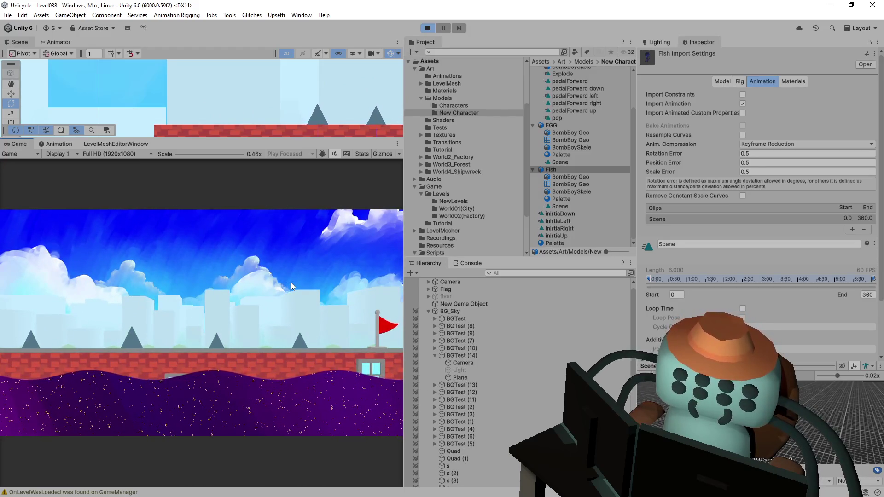
click(472, 264)
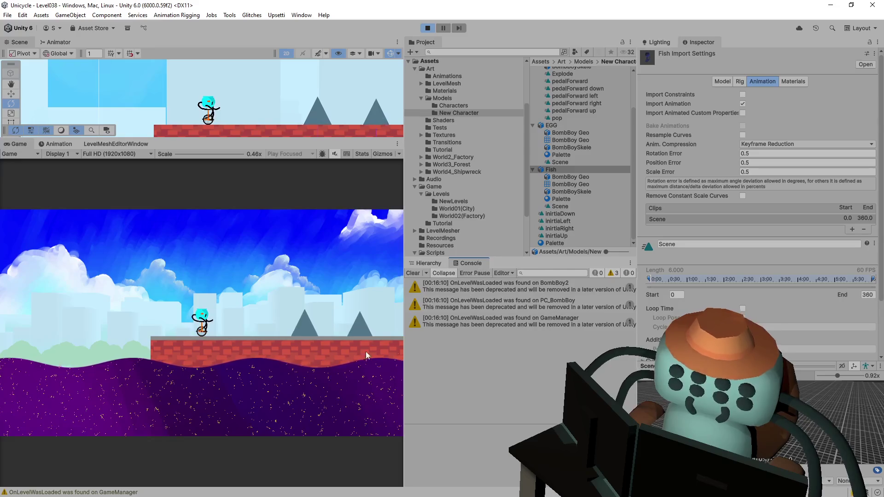
key(Escape)
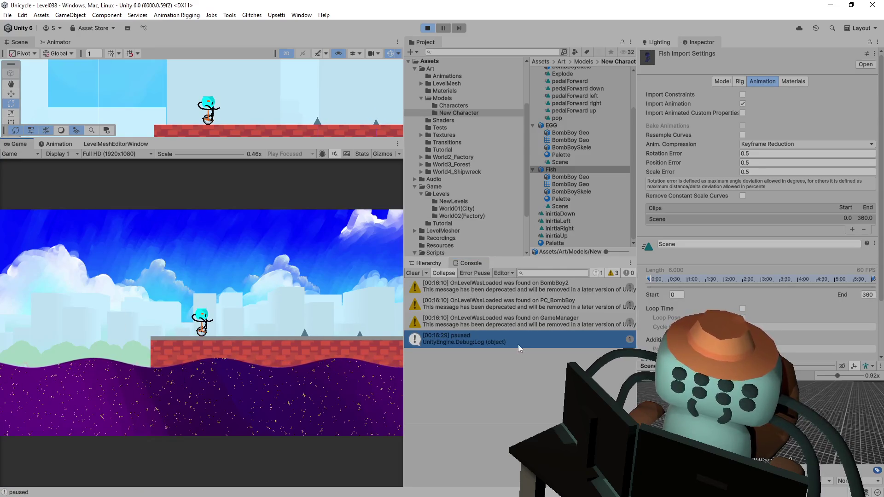
click(473, 338)
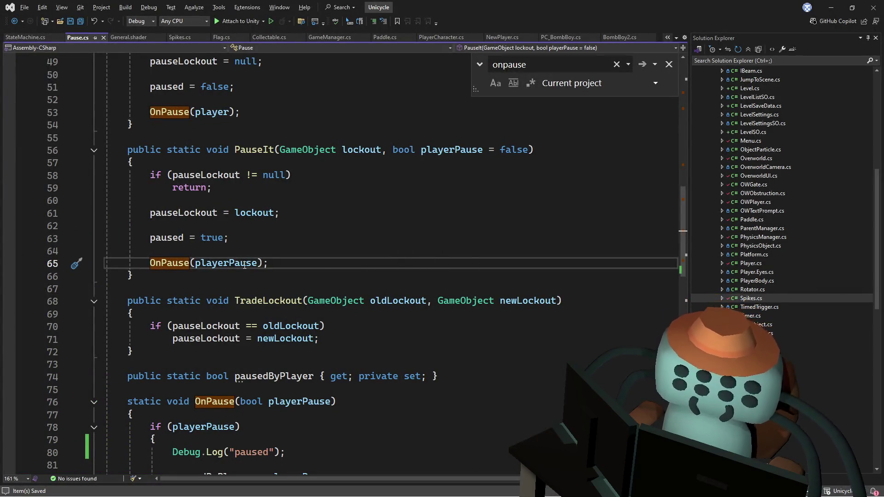
- Review the OnPause method and every use of playerPause in Pause.cs
ctrl+click(168, 263)
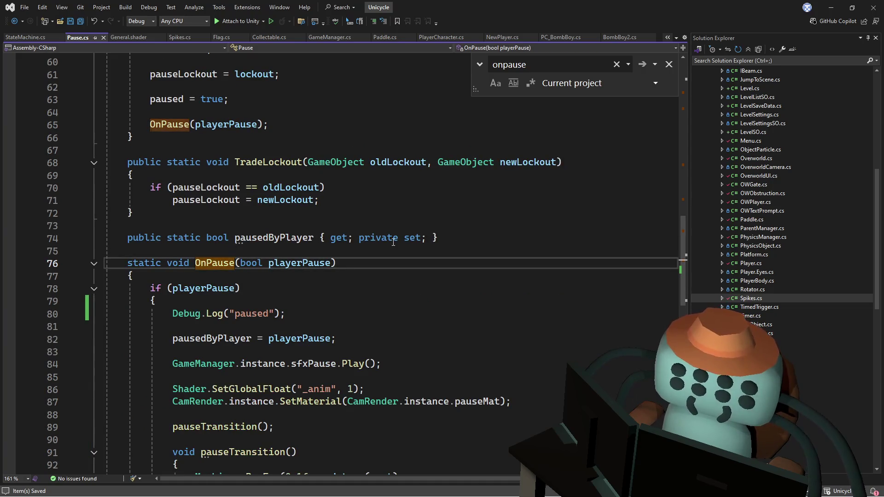
scroll(393, 242, down, 2)
click(300, 187)
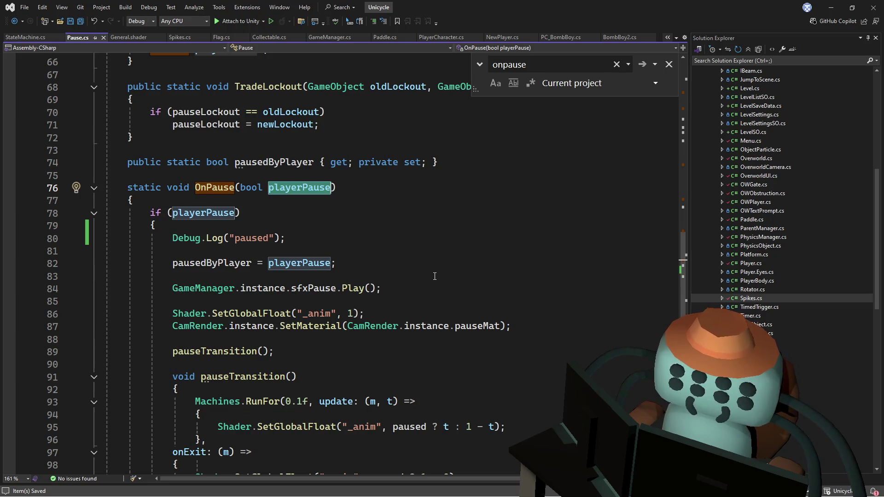
scroll(435, 277, down, 1)
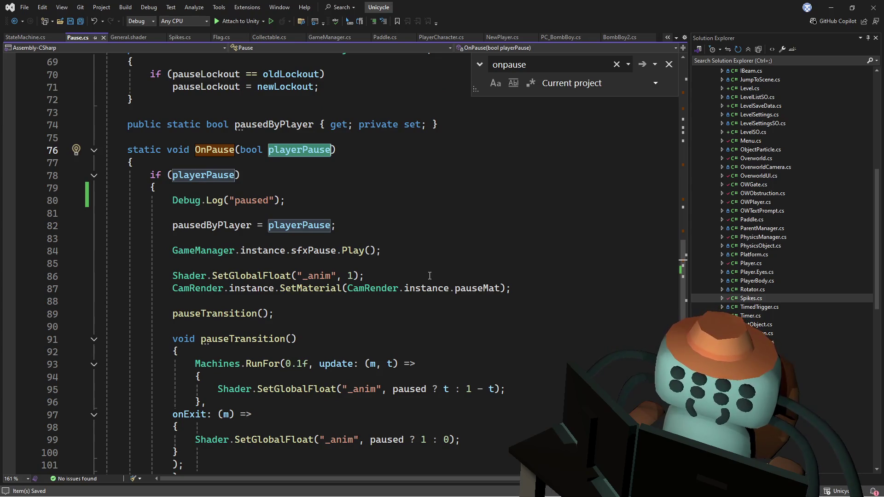
scroll(429, 275, down, 1)
scroll(419, 278, down, 1)
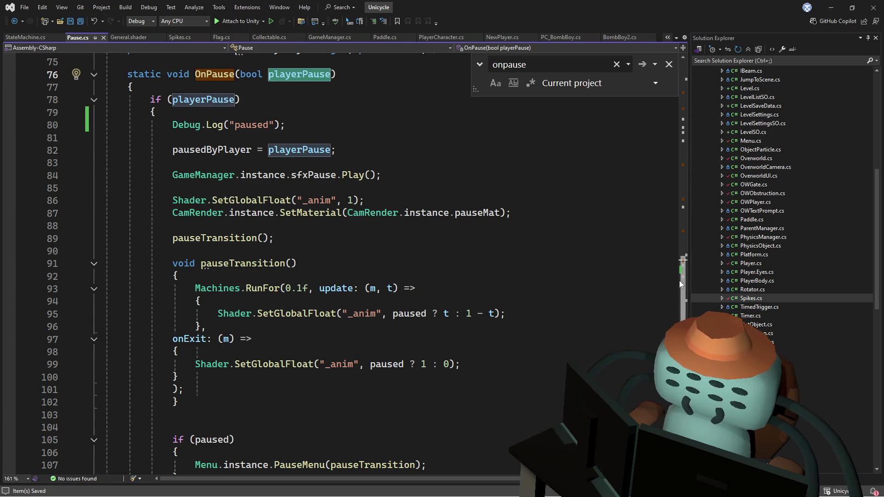
scroll(677, 280, down, 1)
mouse_move(676, 282)
mouse_down()
mouse_move(677, 332)
mouse_move(694, 269)
mouse_up()
- Change PauseIt's call to OnPause(paused), then restart play mode in Unity
key(shift+F3)
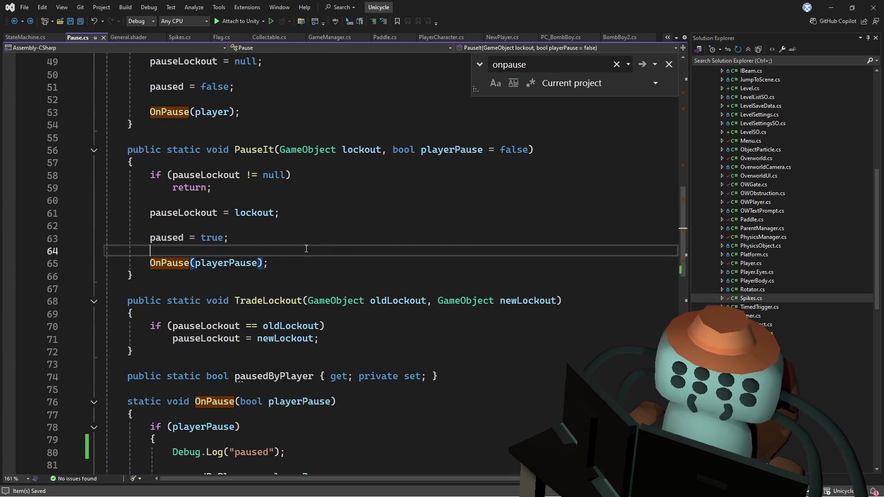
double_click(247, 266)
text(paused)
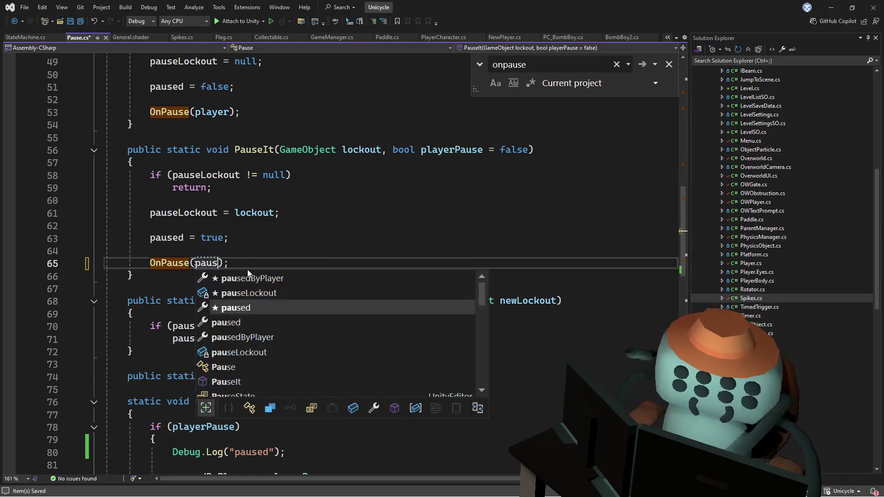
key(Escape)
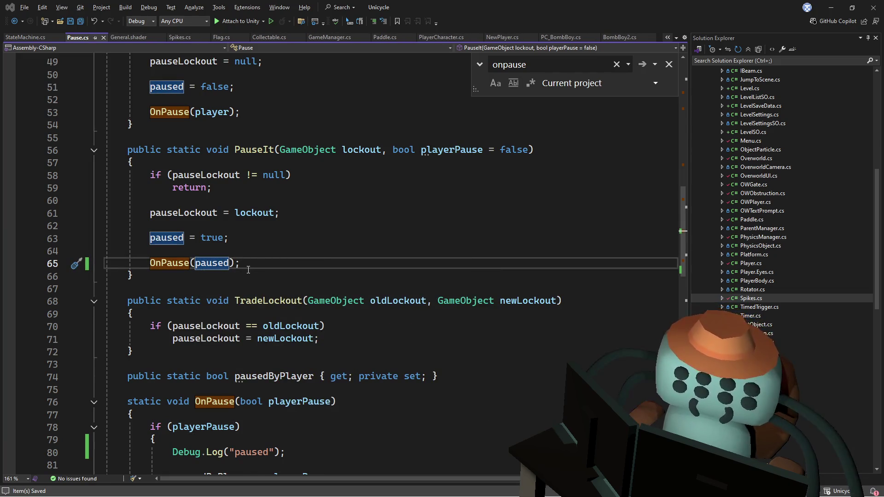
key(alt+Tab)
key(ctrl+p)
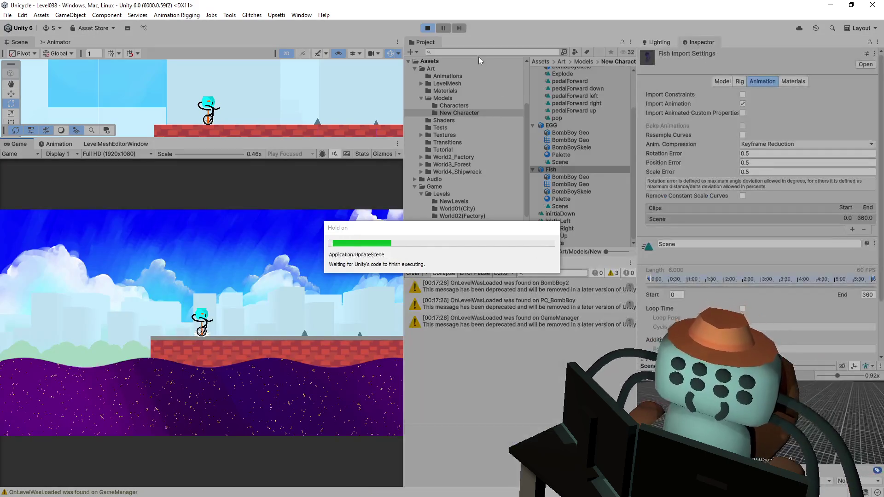
- Toggle the pause menu twice with Escape, then stop play mode
key(Escape)
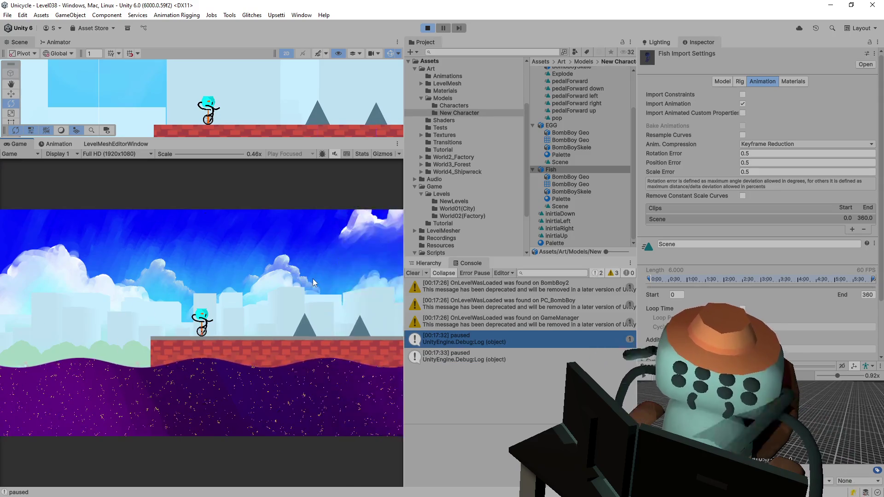
key(Escape)
key(Escape)
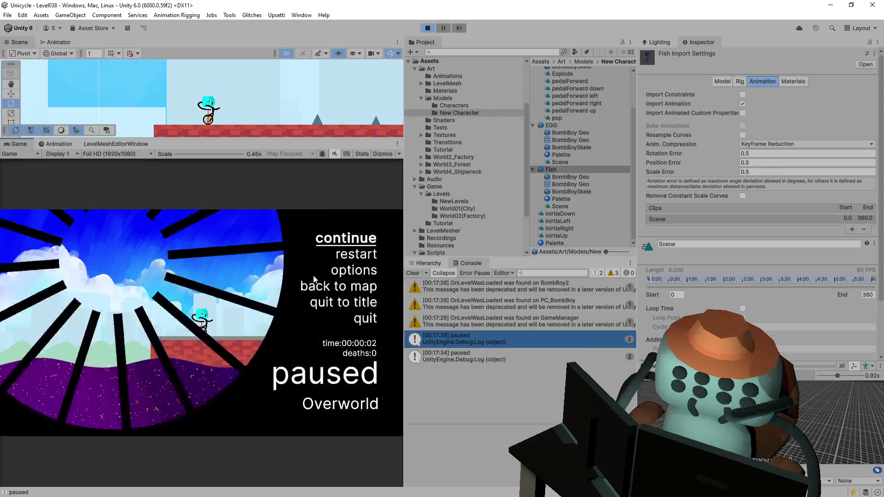
click(426, 29)
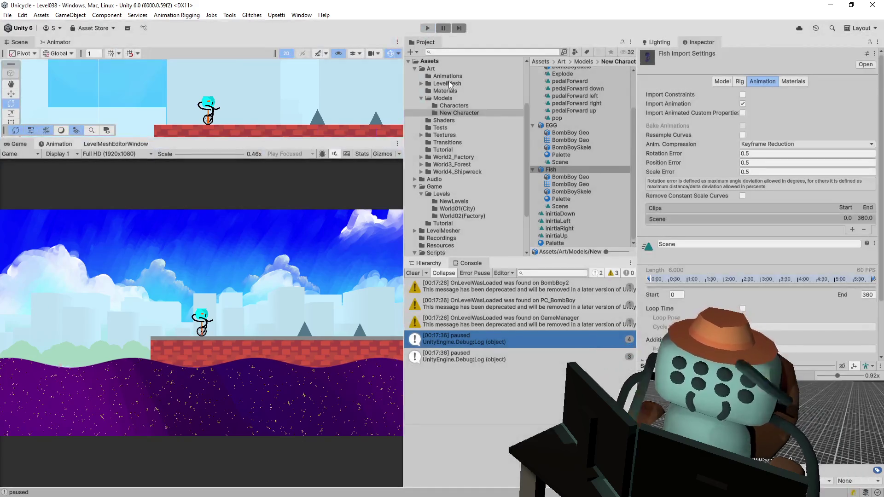
- Back in Pause.cs, check the uses of paused and the pauseTransition method
key(alt+Tab)
click(211, 262)
scroll(322, 239, down, 7)
scroll(387, 241, down, 2)
click(429, 250)
- Try changing the _anim value on line 86 from 1 to 0
double_click(354, 187)
text(0)
click(396, 176)
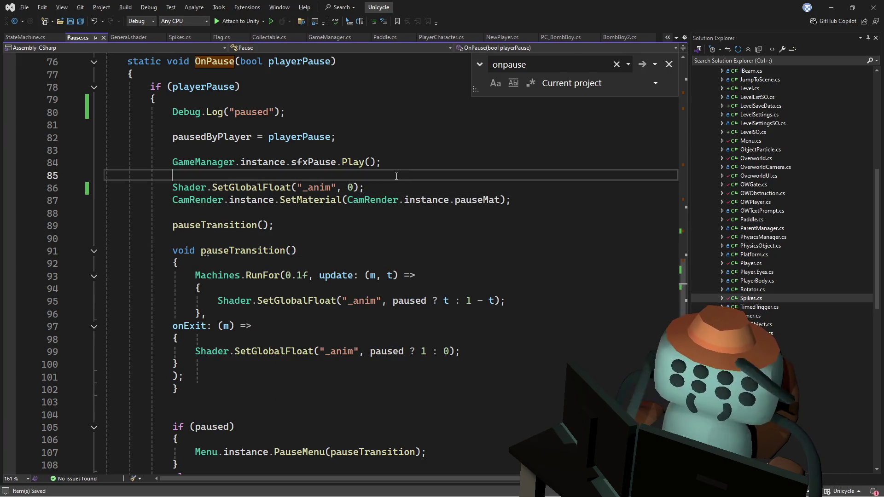
click(399, 162)
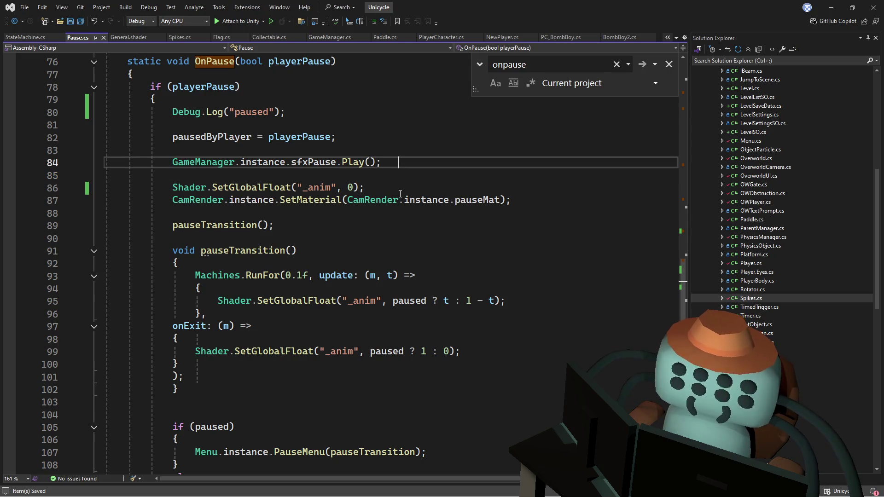
double_click(351, 188)
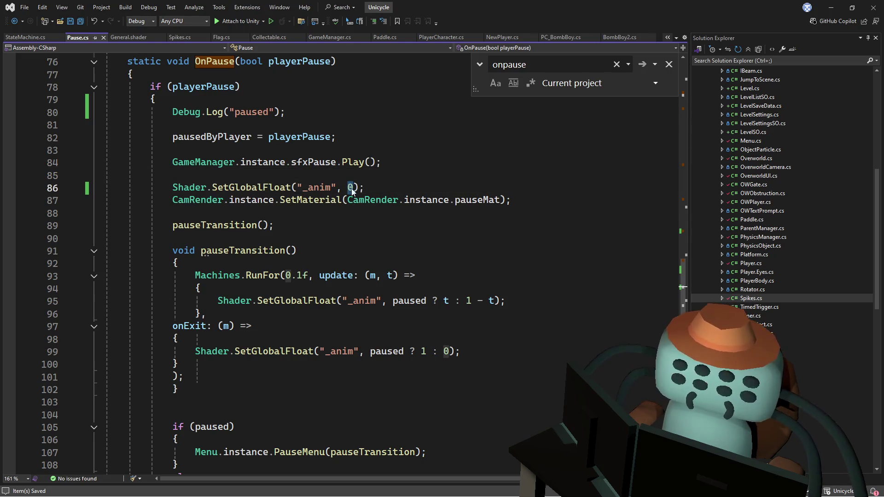
- Review OnPause's playerPause parameter and where pausedByPlayer is set and used
click(299, 61)
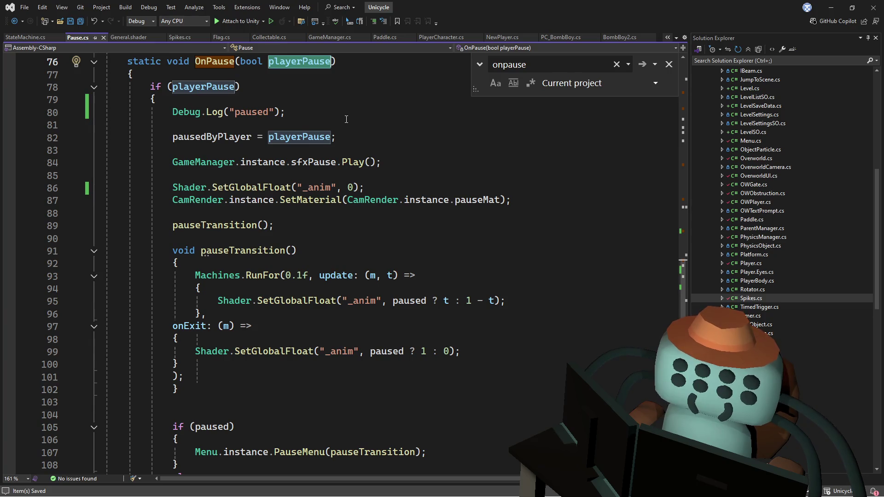
click(303, 98)
click(230, 137)
scroll(376, 163, down, 4)
scroll(376, 162, up, 5)
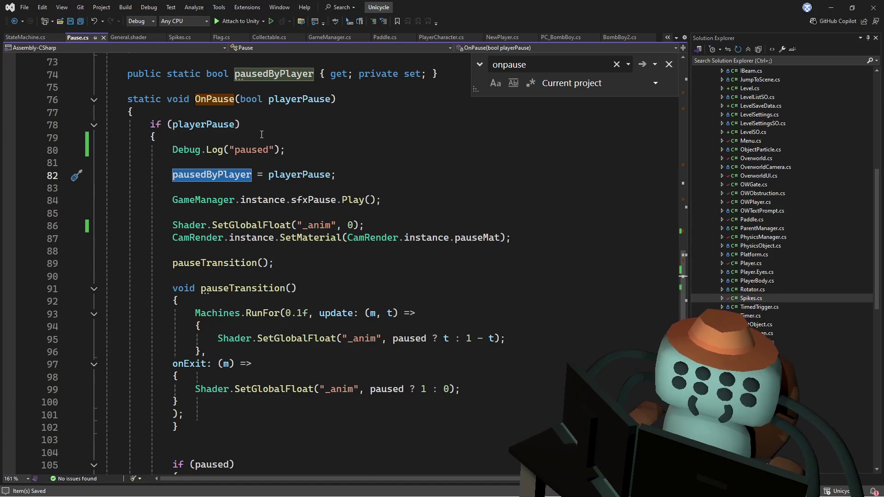
double_click(289, 175)
key(End)
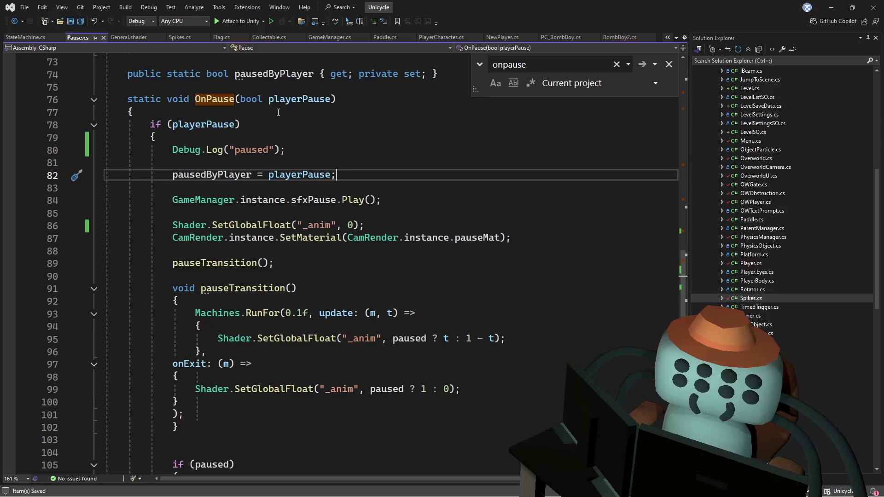
click(290, 124)
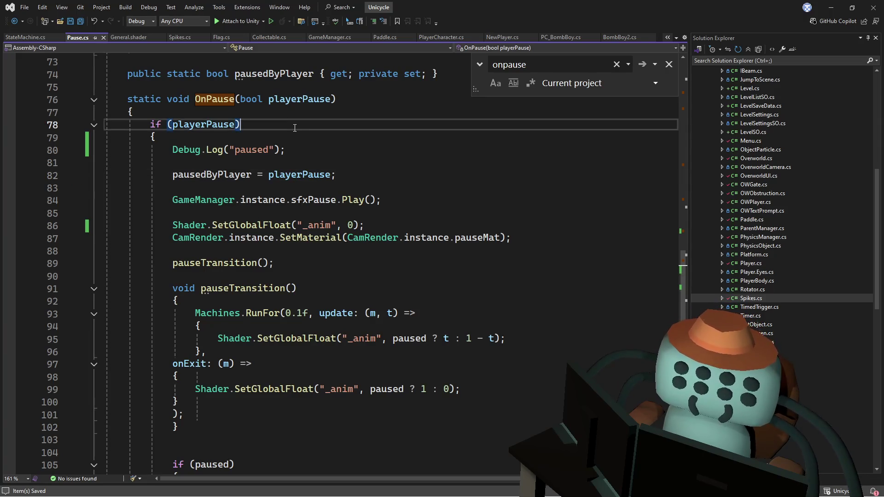
key(ctrl+shift+BackSpace)
scroll(330, 147, up, 7)
- Undo the _anim change and restore OnPause(playerPause) on line 65
key(ctrl+z)
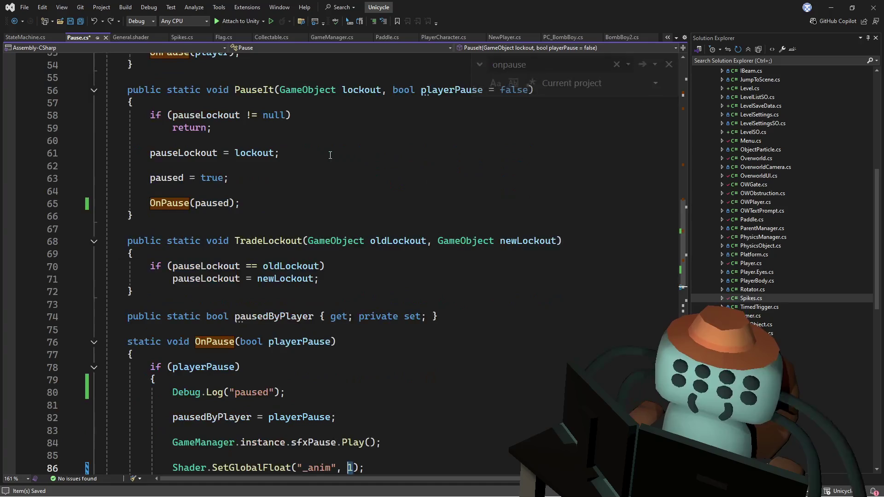
key(ctrl+z)
scroll(299, 192, down, 4)
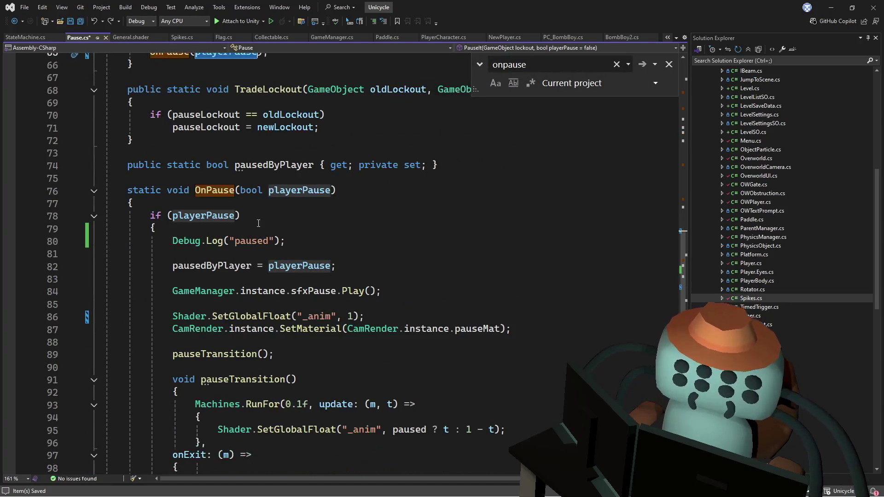
scroll(378, 249, down, 1)
- Inspect the uses of paused and instance.CloseMenu() in pauseTransition, then return to its declaration
click(427, 231)
double_click(409, 392)
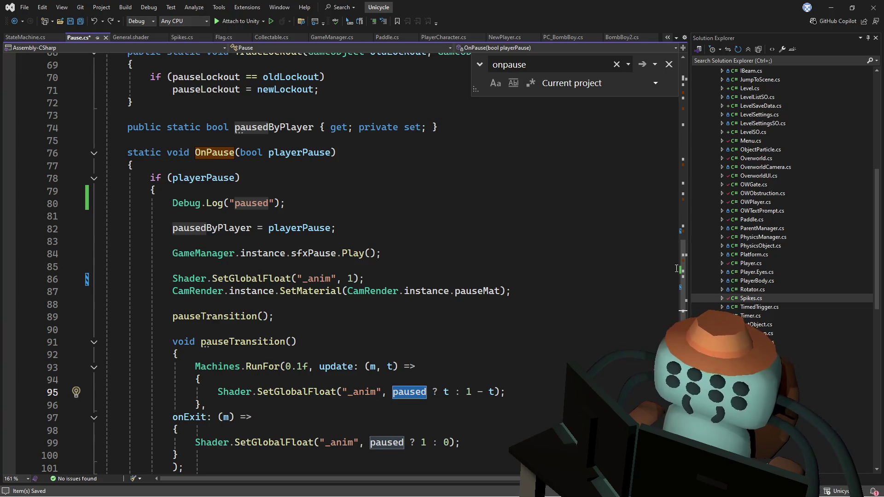
scroll(459, 259, down, 7)
scroll(363, 249, up, 1)
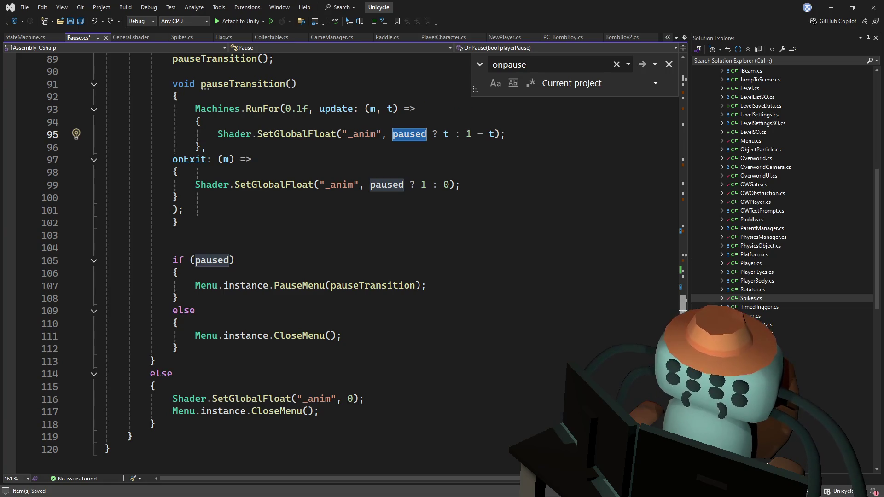
drag(314, 407, 201, 410)
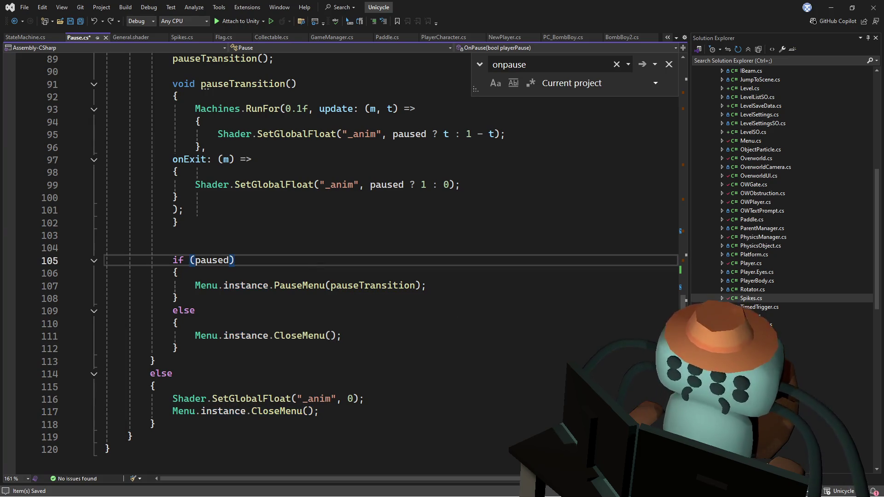
scroll(319, 269, up, 1)
mouse_move(684, 346)
mouse_down()
mouse_move(684, 286)
mouse_move(655, 306)
mouse_up()
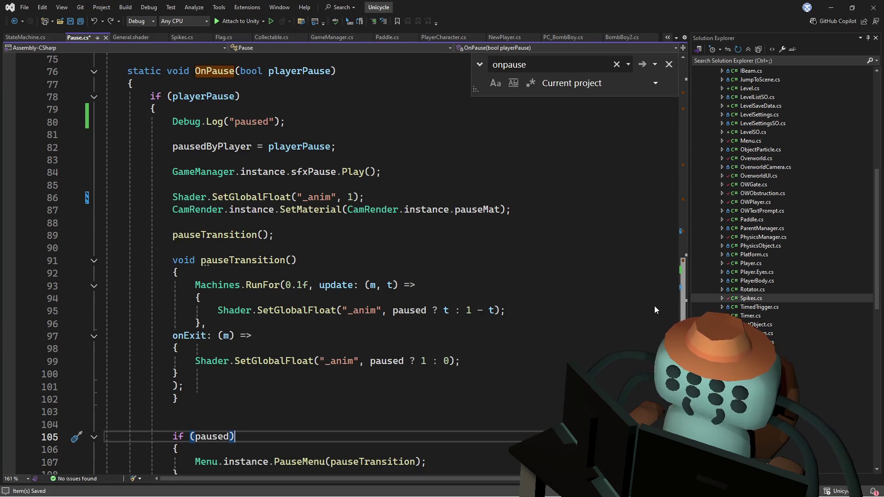
click(303, 261)
- Rewrite line 86 as SetGlobalFloat("_anim", paused ? 0 : 1), reusing paused from line 95, and save
double_click(423, 309)
key(ctrl+c)
click(348, 197)
key(ctrl+v)
text(?)
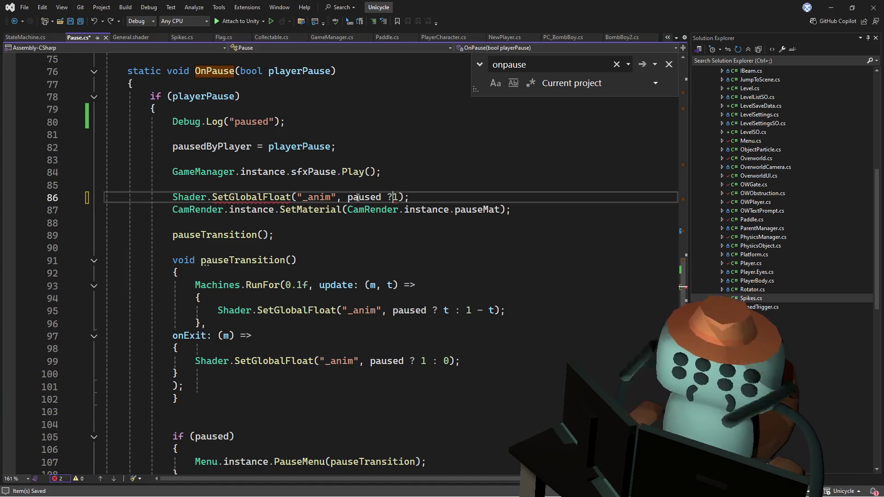
key(Right)
text(:)
key(BackSpace)
key(BackSpace)
key(BackSpace)
text(0 : 1)
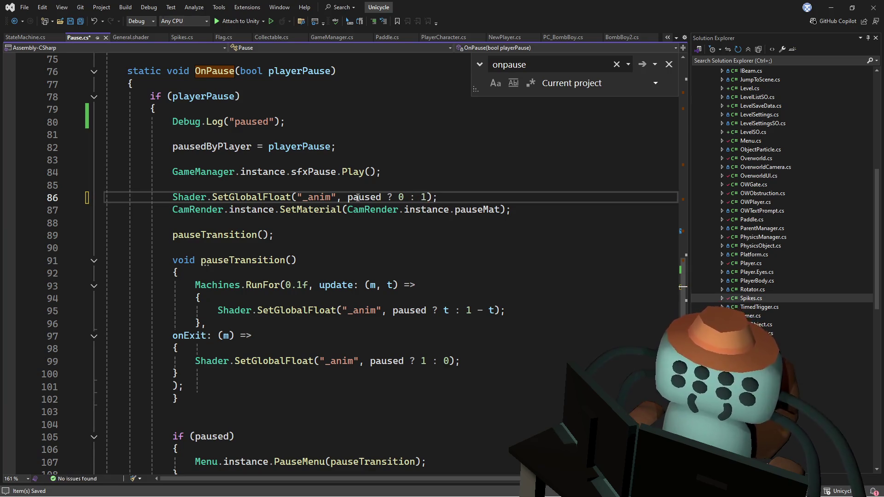
key(ctrl+s)
click(399, 161)
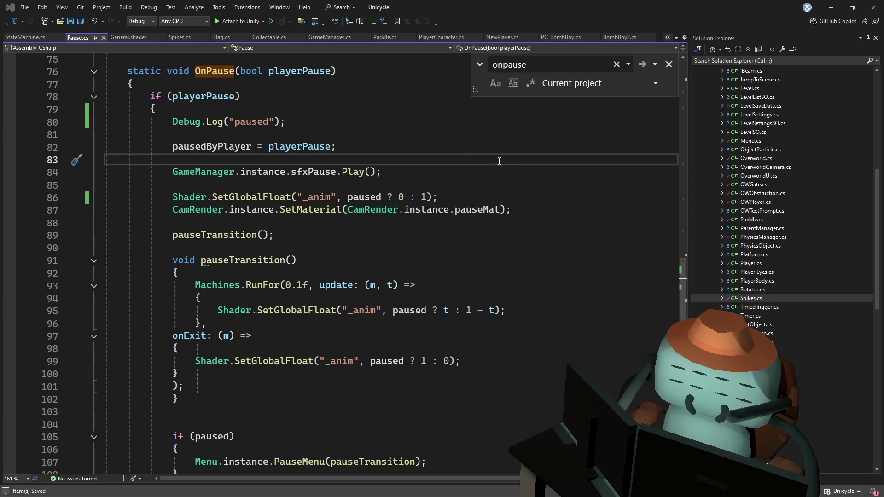
key(alt+Tab)
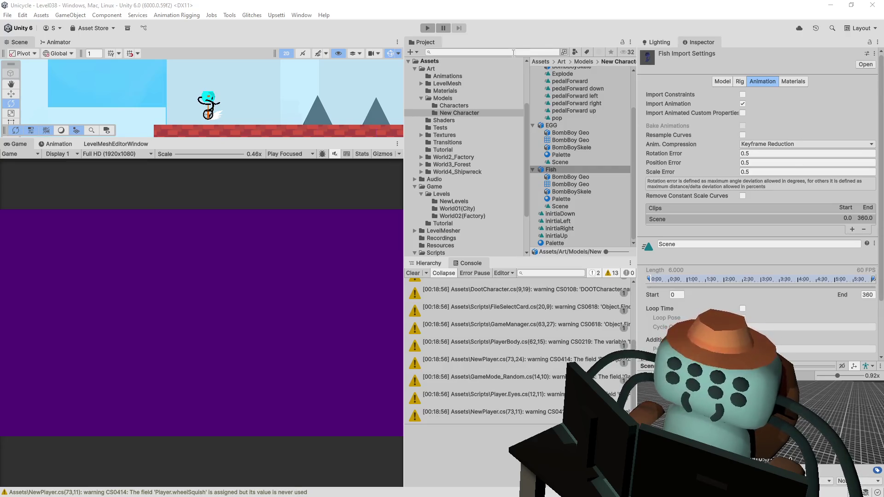
- Play the level, pause it with Escape to check the transition, and stop
click(427, 28)
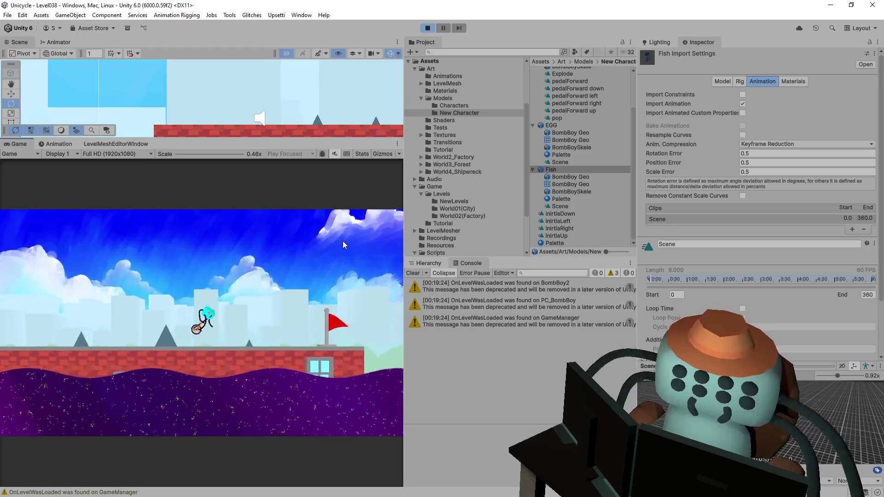
key(Escape)
key(Escape)
click(428, 29)
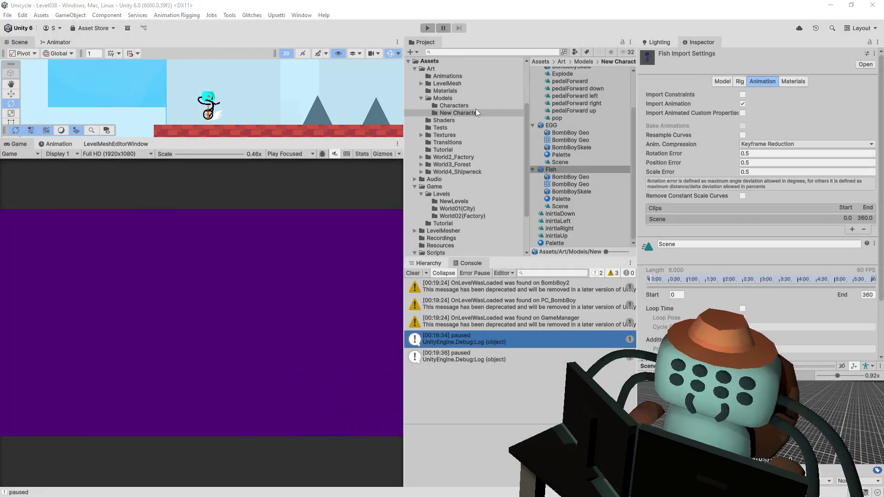
- Flip the _anim ternary on line 86 to paused ? 1 : 0 and save Pause.cs
key(alt+Tab)
double_click(401, 197)
text(1 : 9)
key(Up)
key(Up)
key(Up)
double_click(424, 199)
text(0)
key(ctrl+s)
key(alt+Tab)
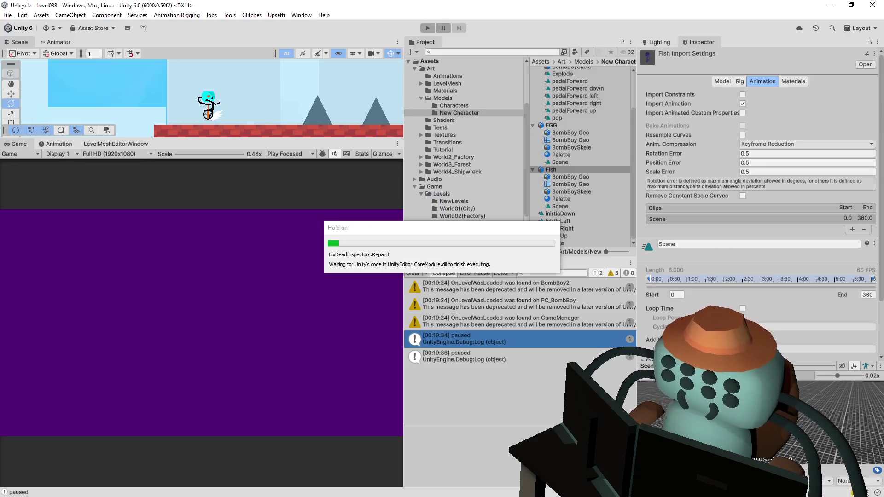
click(426, 29)
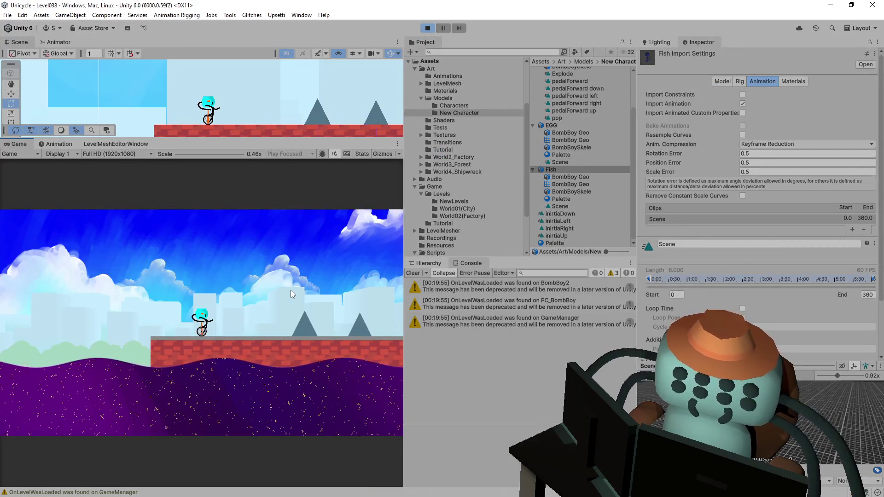
key(Escape)
key(Escape)
key(Escape)
key(Escape)
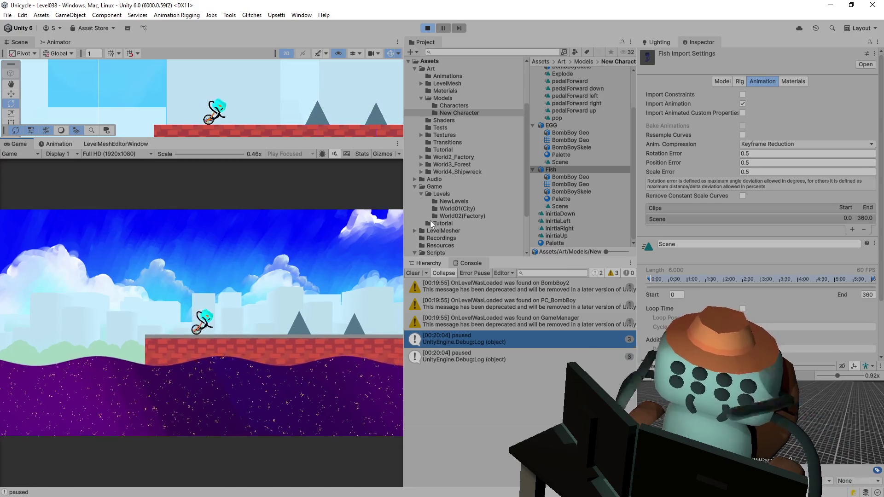
key(Escape)
key(Escape)
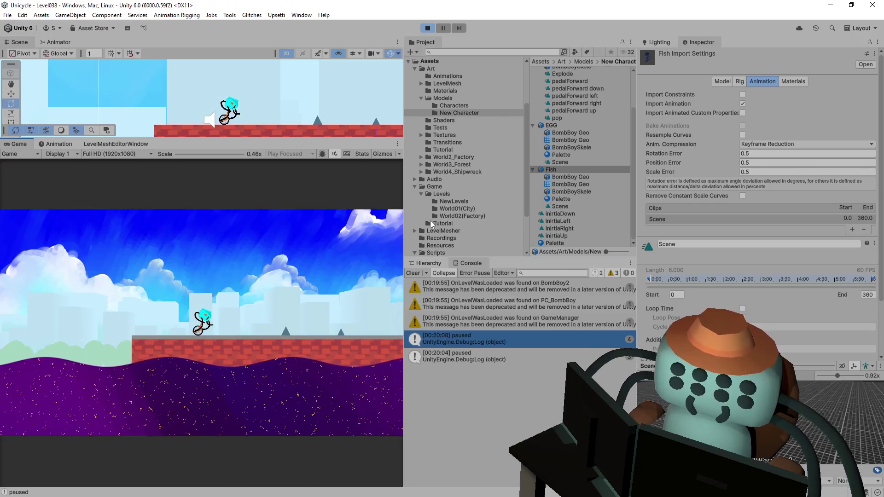
key(Escape)
key(Escape)
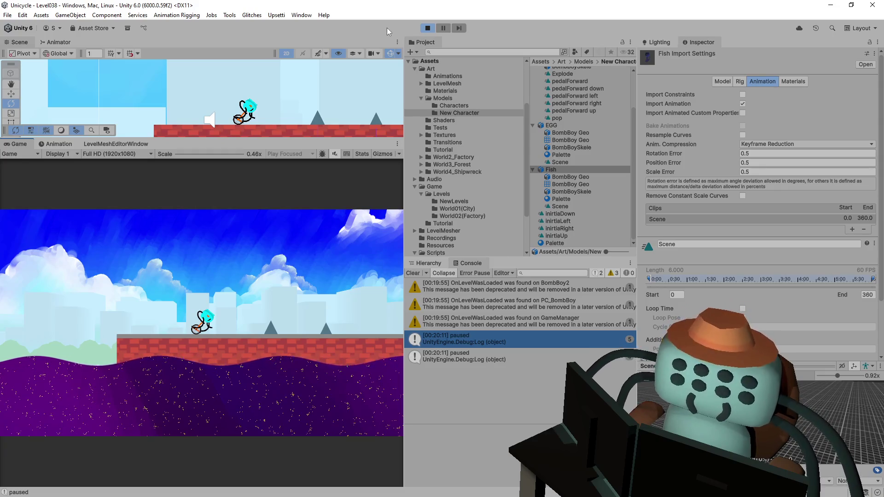
click(427, 27)
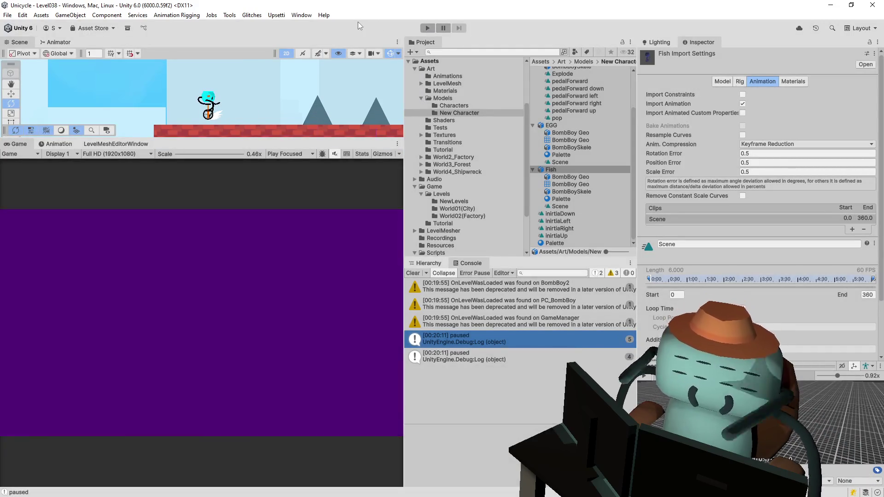